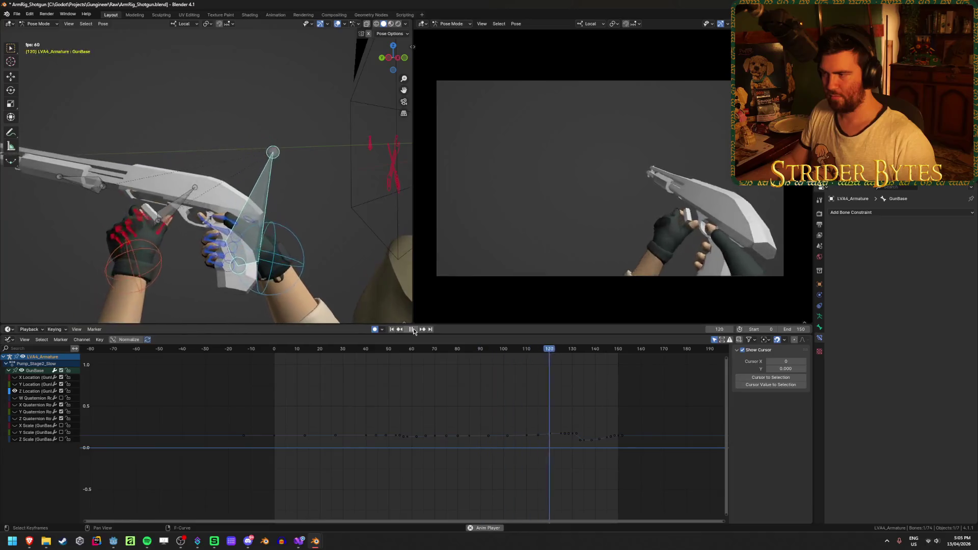
# - Stop playback at frame 135 and frame the Z Location curve around its 0.0927 m dip
pyautogui.click(414, 329)
pyautogui.scroll(2, 680, 441)
pyautogui.scroll(1, 680, 442)
pyautogui.moveTo(680, 441); pyautogui.dragTo(478, 463, button='middle')
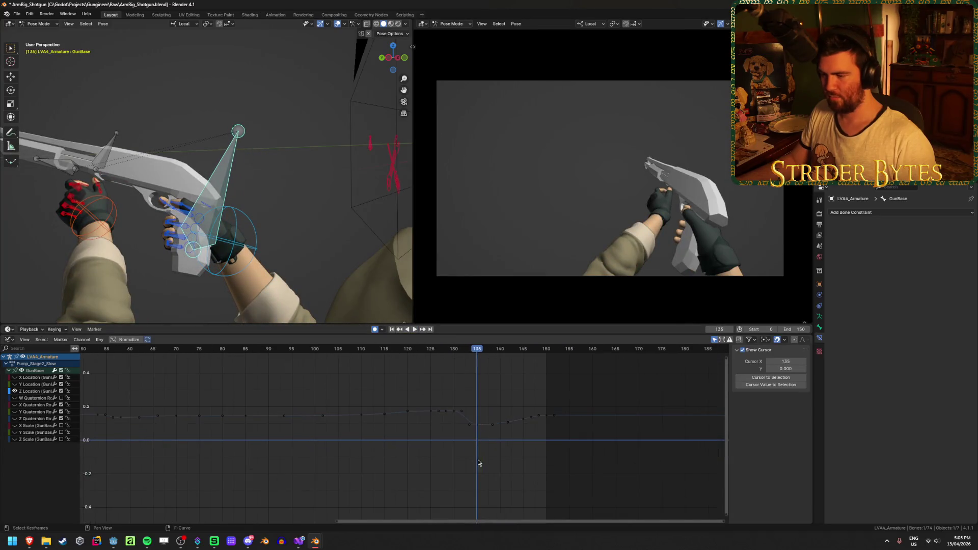
pyautogui.scroll(-2, 516, 401)
pyautogui.moveTo(378, 400); pyautogui.dragTo(448, 400, button='middle')
pyautogui.scroll(-2, 480, 393)
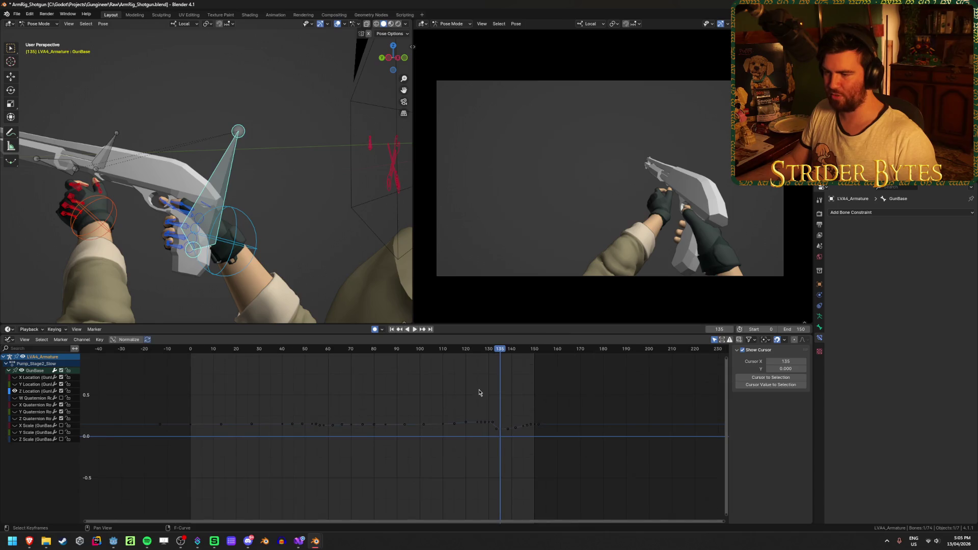
pyautogui.scroll(2, 503, 410)
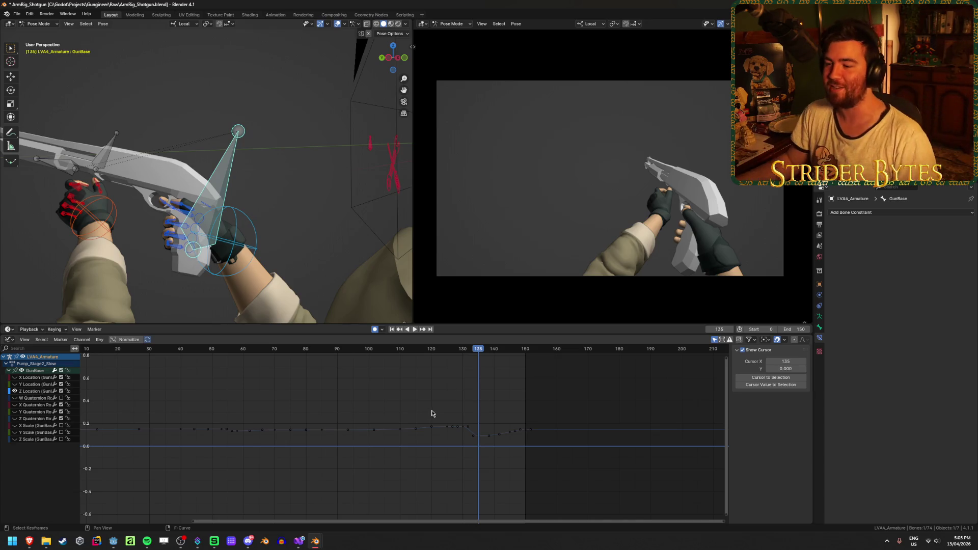
pyautogui.scroll(5, 431, 413)
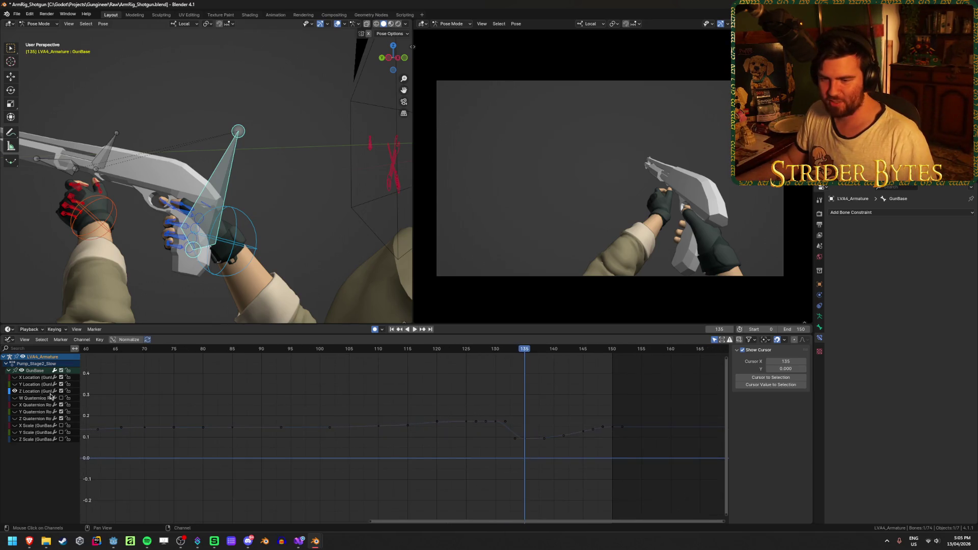
pyautogui.moveTo(515, 351)
pyautogui.mouseDown()
pyautogui.moveTo(419, 350)
pyautogui.moveTo(586, 363)
pyautogui.moveTo(524, 377)
pyautogui.mouseUp()
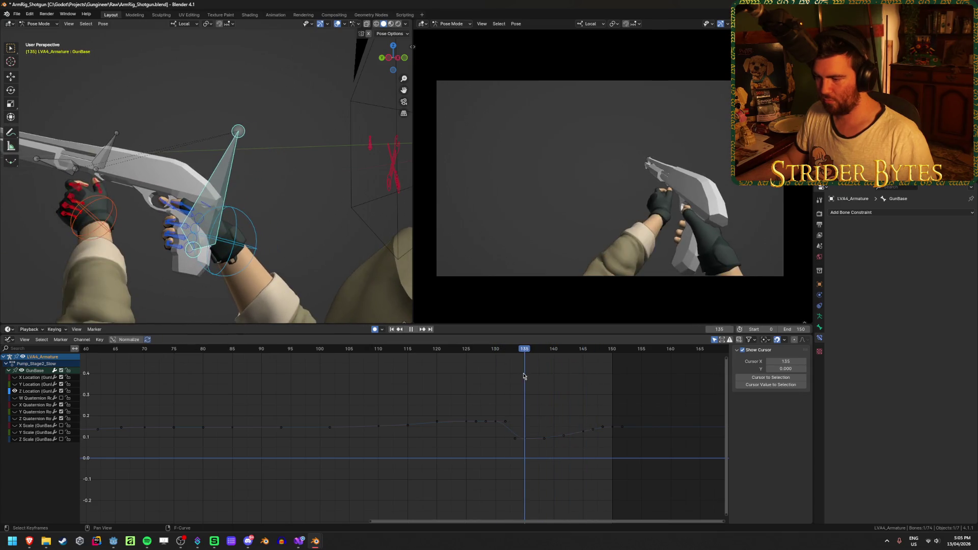
pyautogui.scroll(4, 574, 447)
# - Lower the frame-135 dip key, duplicate the frame-138 key near frame 140, and save
pyautogui.click(489, 439)
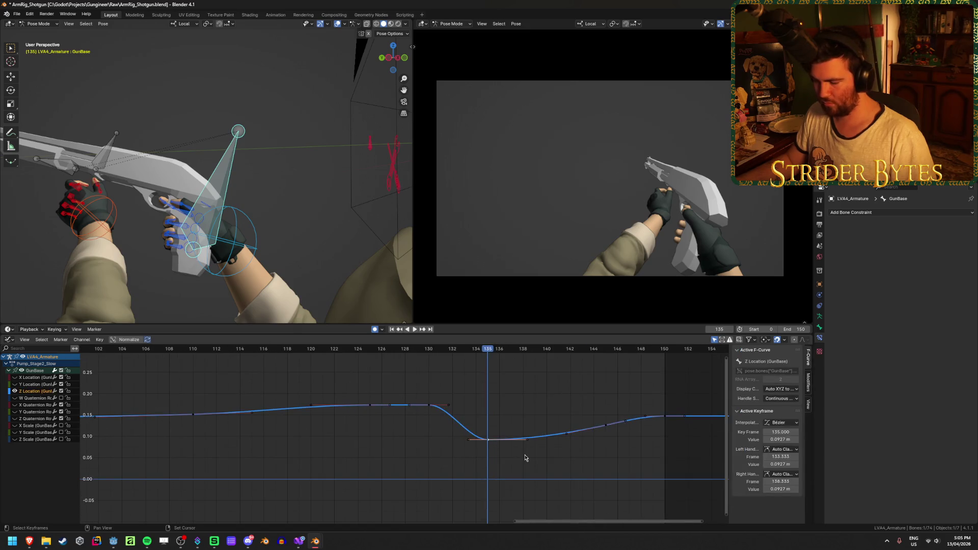
pyautogui.press('g')
pyautogui.click(558, 448)
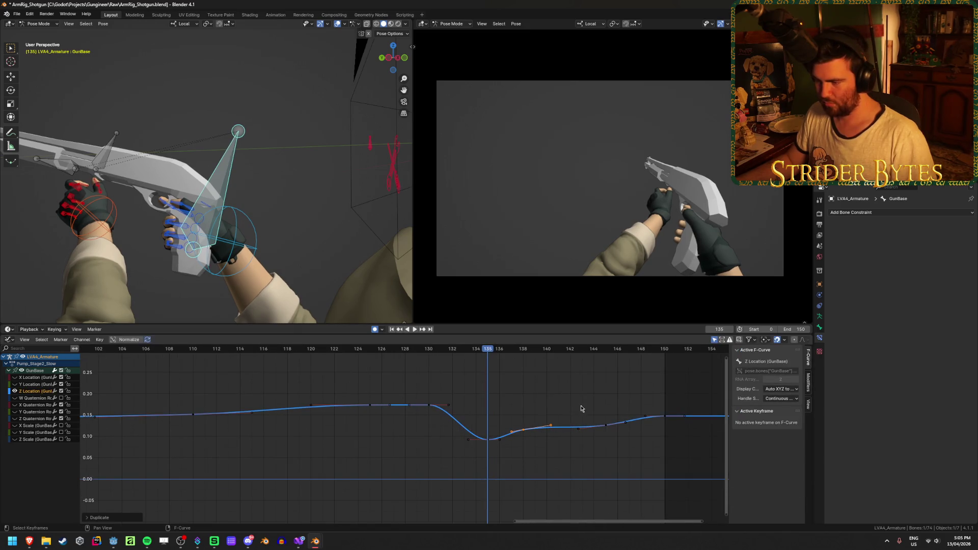
pyautogui.press('r')
pyautogui.press('Escape')
pyautogui.moveTo(552, 431); pyautogui.dragTo(540, 431)
pyautogui.hotkey('shift', 'd')
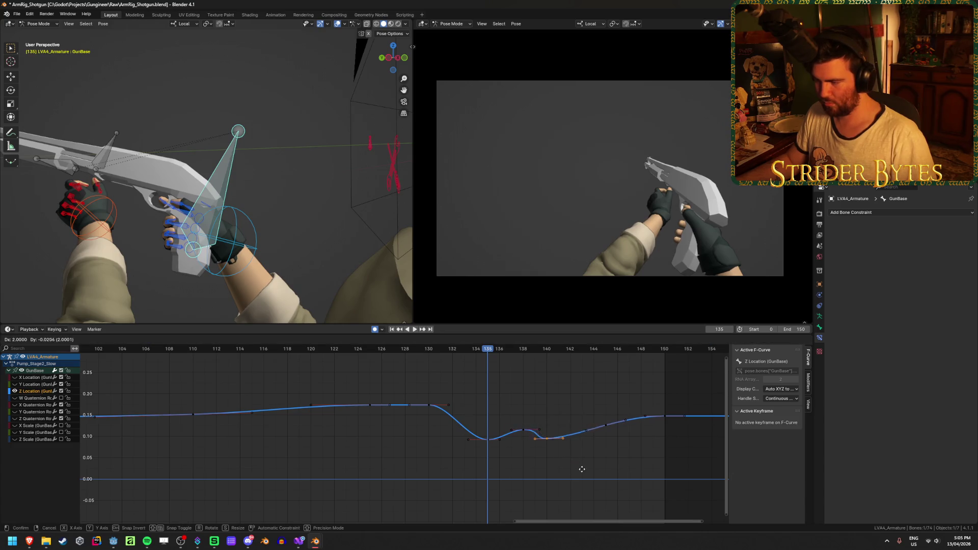
pyautogui.click(599, 472)
pyautogui.press('space')
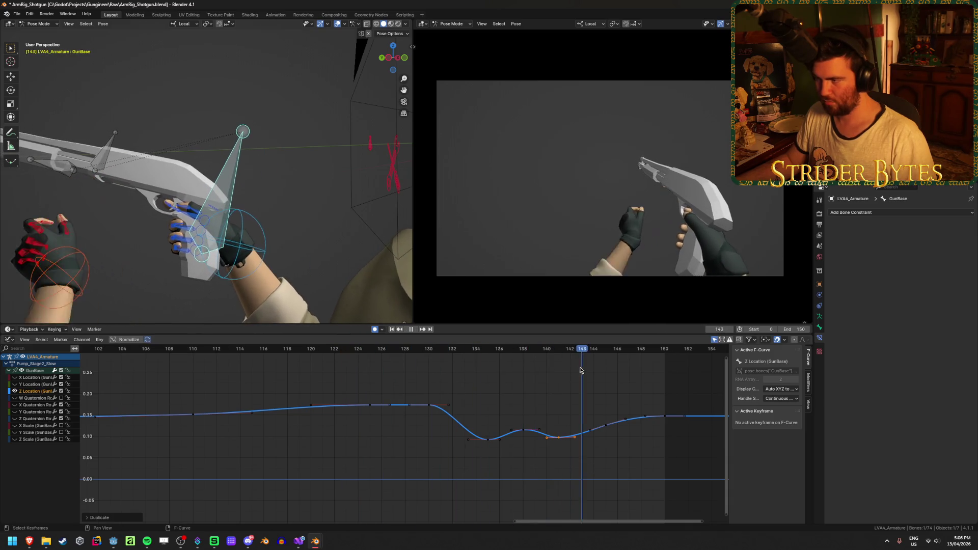
pyautogui.press('space')
pyautogui.hotkey('ctrl', 's')
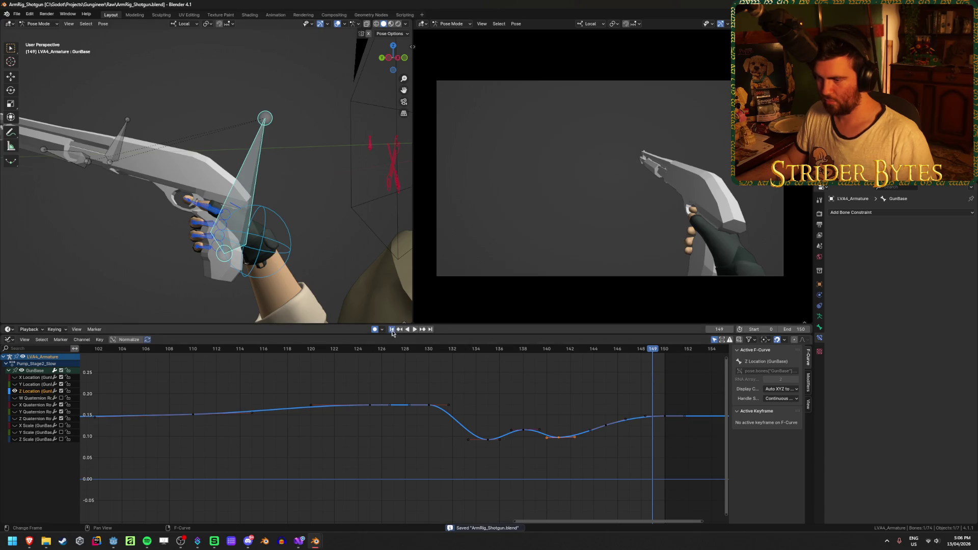
# - Deepen the frame-135 dip to 0.0685 m and shift the rebound key to frame 139
pyautogui.click(392, 330)
pyautogui.click(413, 329)
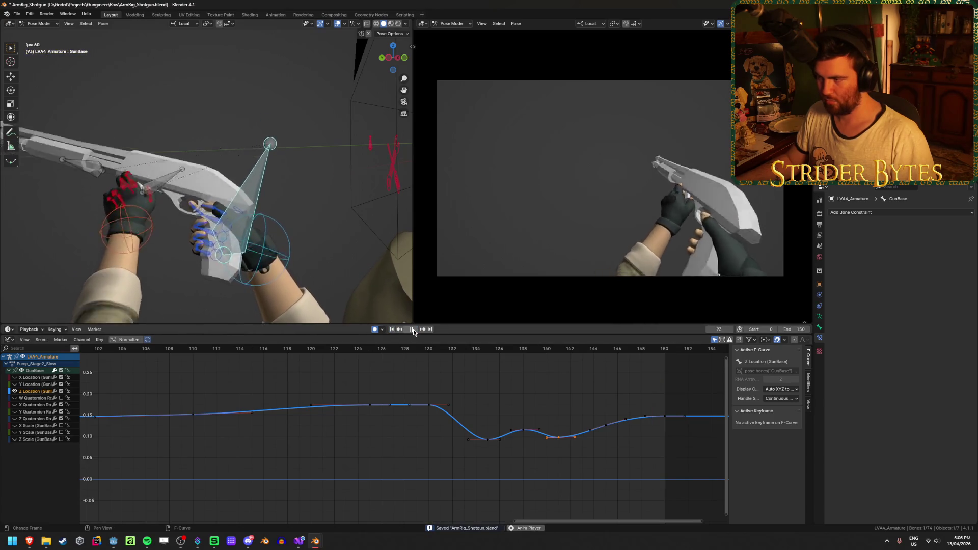
pyautogui.click(414, 329)
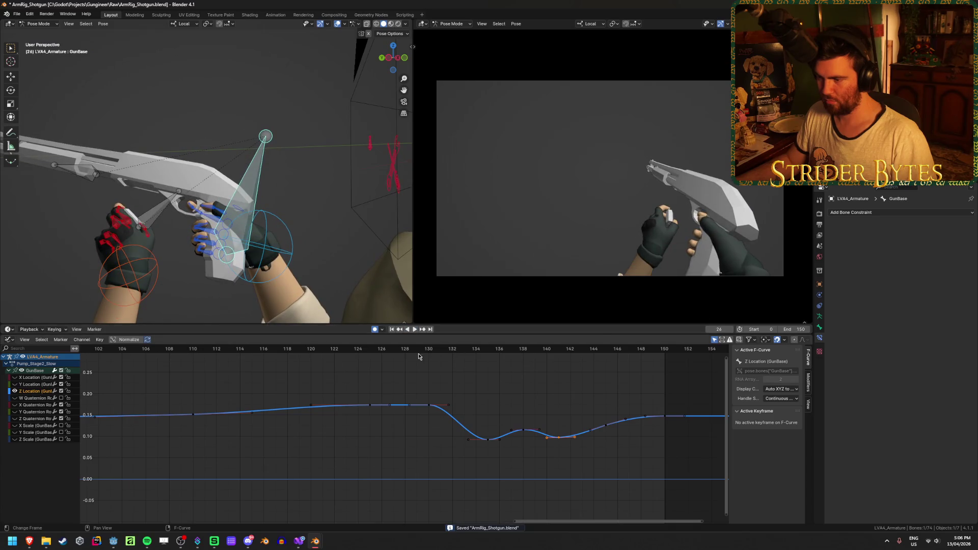
pyautogui.moveTo(326, 359); pyautogui.dragTo(495, 369)
pyautogui.moveTo(487, 443); pyautogui.dragTo(488, 453)
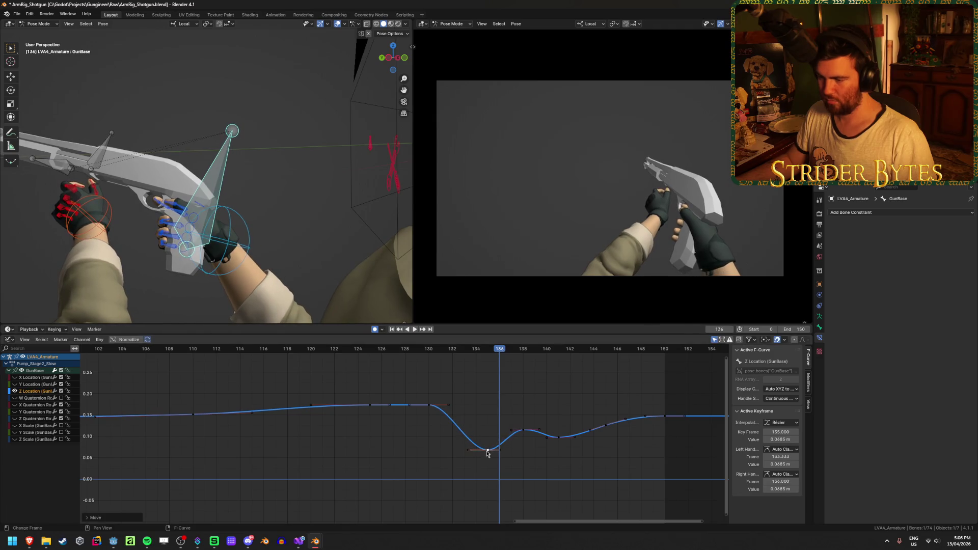
pyautogui.moveTo(382, 361); pyautogui.dragTo(555, 387)
pyautogui.moveTo(526, 434)
pyautogui.mouseDown()
pyautogui.moveTo(567, 438)
pyautogui.moveTo(535, 434)
pyautogui.mouseUp()
pyautogui.moveTo(557, 352)
pyautogui.mouseDown()
pyautogui.moveTo(393, 357)
pyautogui.moveTo(639, 378)
pyautogui.mouseUp()
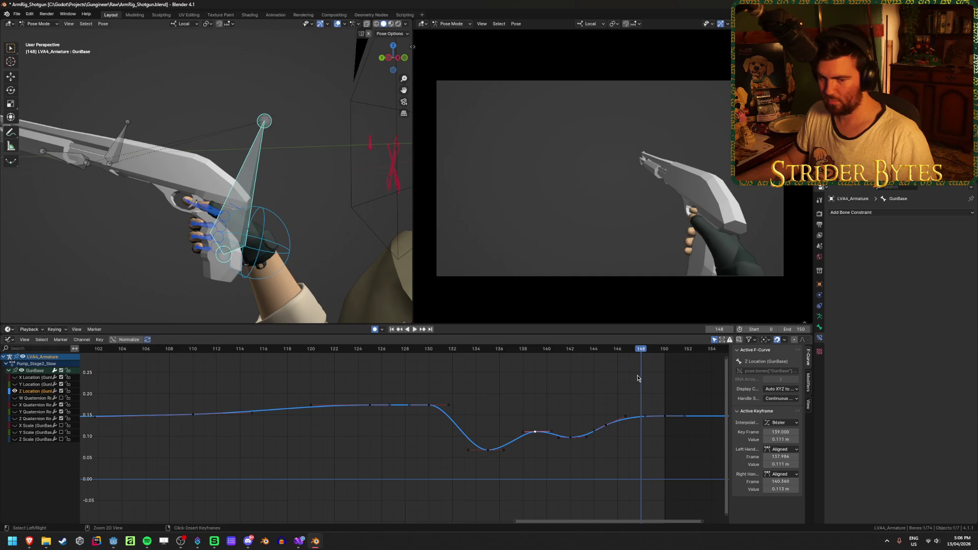
# - Save ArmRig_Shotgun.blend, deselect all keyframes, and save it again
pyautogui.hotkey('ctrl', 's')
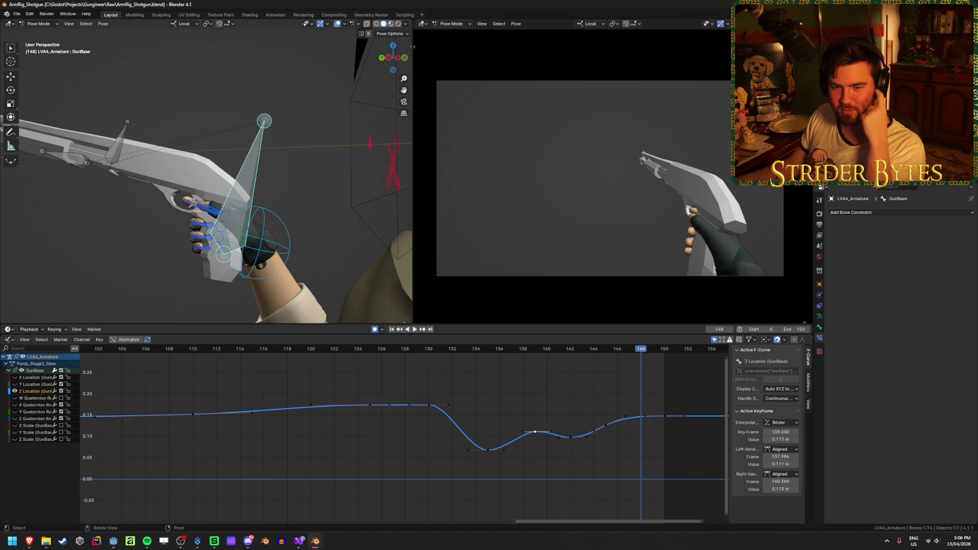
pyautogui.click(522, 387)
pyautogui.hotkey('ctrl', 's')
pyautogui.scroll(-3, 524, 384)
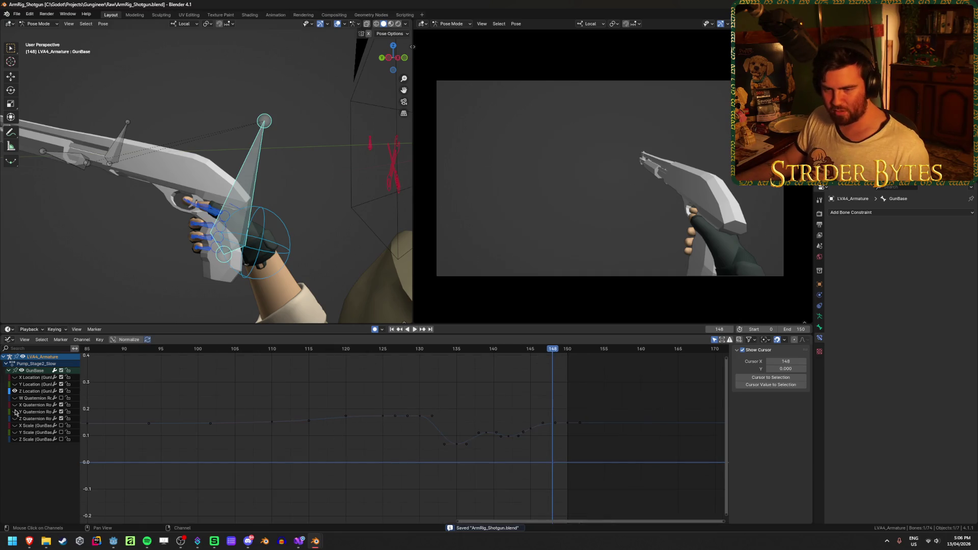
# - Isolate and frame the Y Location curve, then play and scrub to review it
pyautogui.keyDown('ctrl'); pyautogui.click(14, 384); pyautogui.keyUp('ctrl')
pyautogui.press('Home')
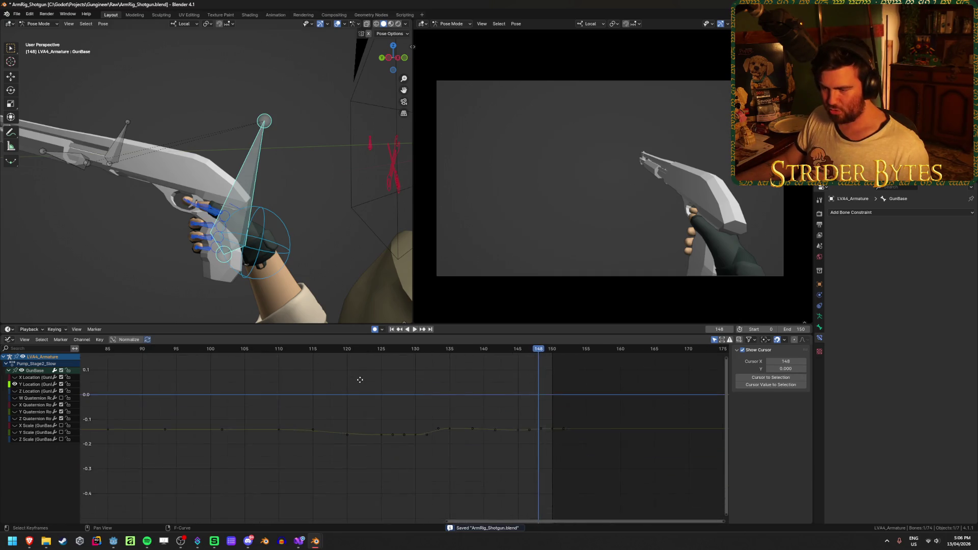
pyautogui.moveTo(403, 351); pyautogui.dragTo(555, 352)
pyautogui.click(392, 329)
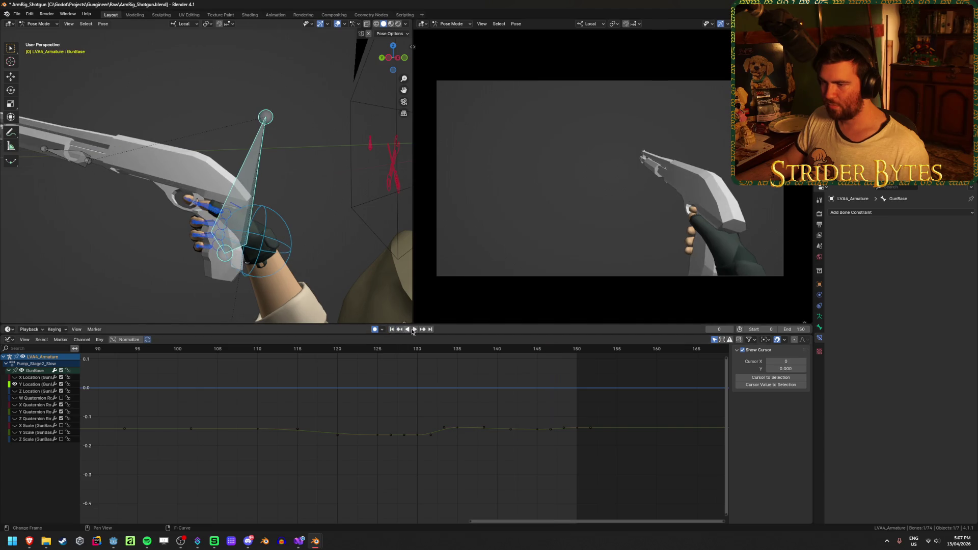
pyautogui.click(414, 329)
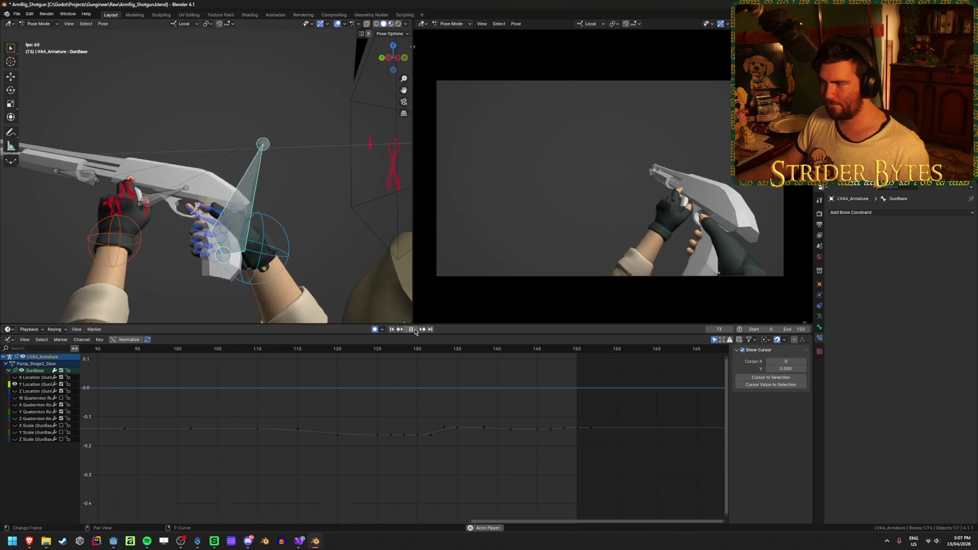
pyautogui.click(413, 330)
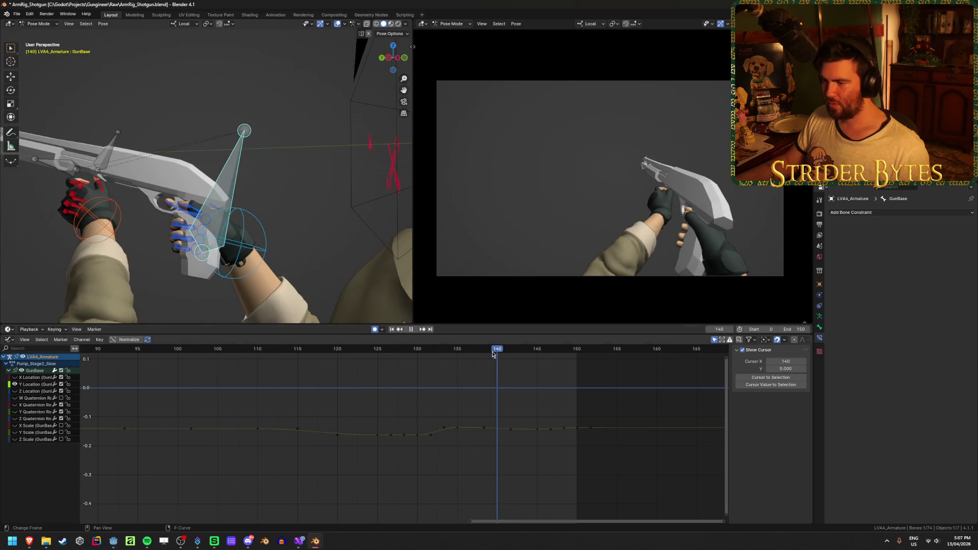
pyautogui.moveTo(492, 354)
pyautogui.mouseDown()
pyautogui.moveTo(380, 354)
pyautogui.moveTo(540, 356)
pyautogui.moveTo(481, 356)
pyautogui.mouseUp()
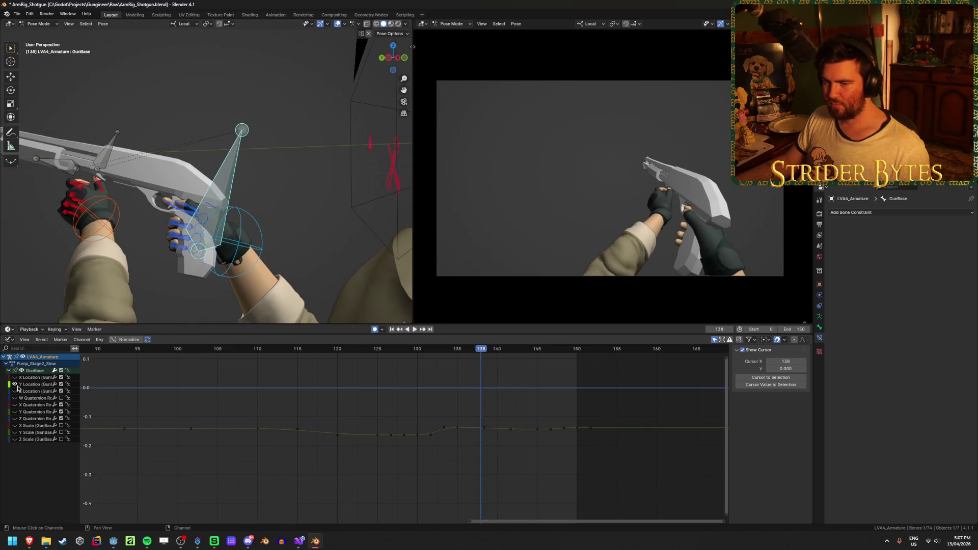
# - Isolate and frame the Z Location curve and select its frame-125 keyframe
pyautogui.click(18, 391)
pyautogui.press('Home')
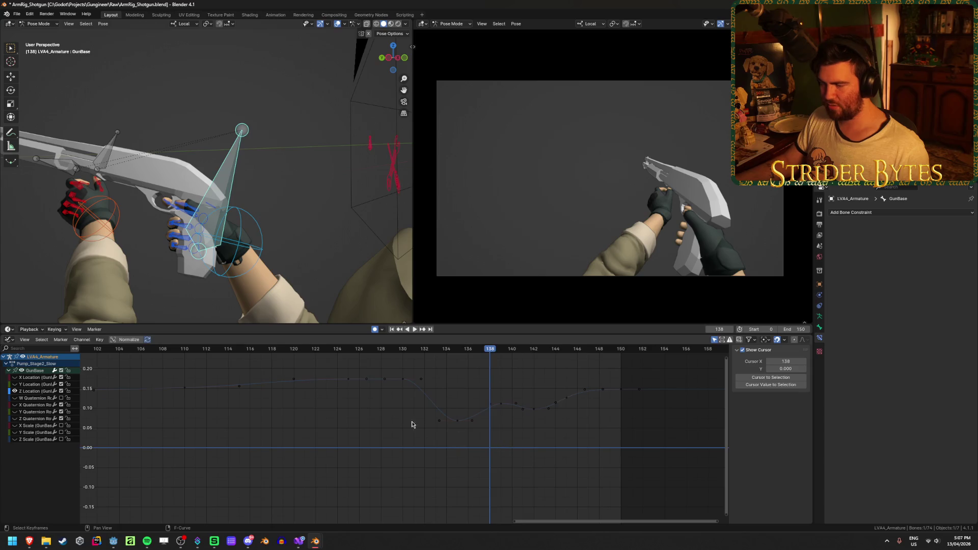
pyautogui.moveTo(380, 351)
pyautogui.mouseDown()
pyautogui.moveTo(319, 367)
pyautogui.moveTo(433, 367)
pyautogui.moveTo(390, 373)
pyautogui.moveTo(411, 375)
pyautogui.mouseUp()
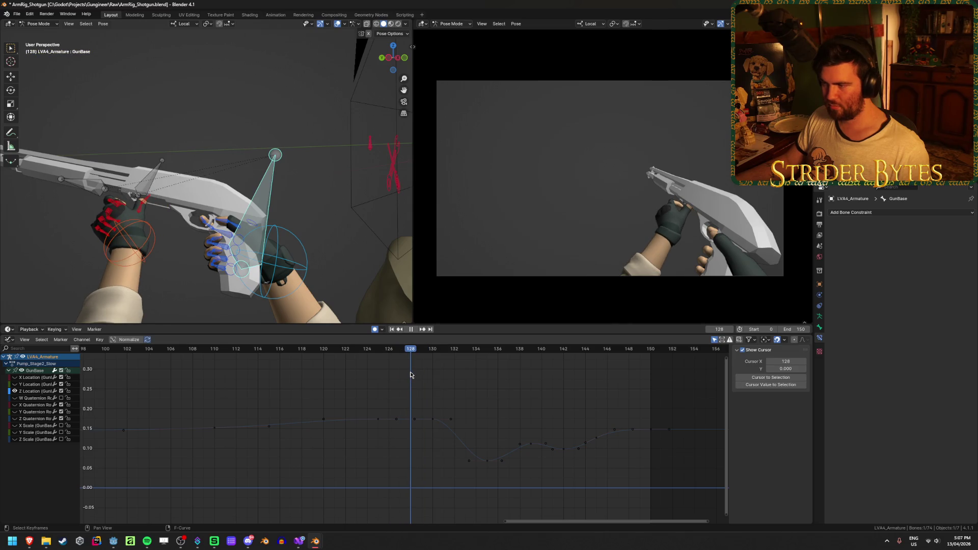
pyautogui.click(377, 421)
# - Raise the frame-130 key to about 0.195 and tilt the frame-125 key's left handle upward
pyautogui.moveTo(411, 352); pyautogui.dragTo(432, 351)
pyautogui.press('g')
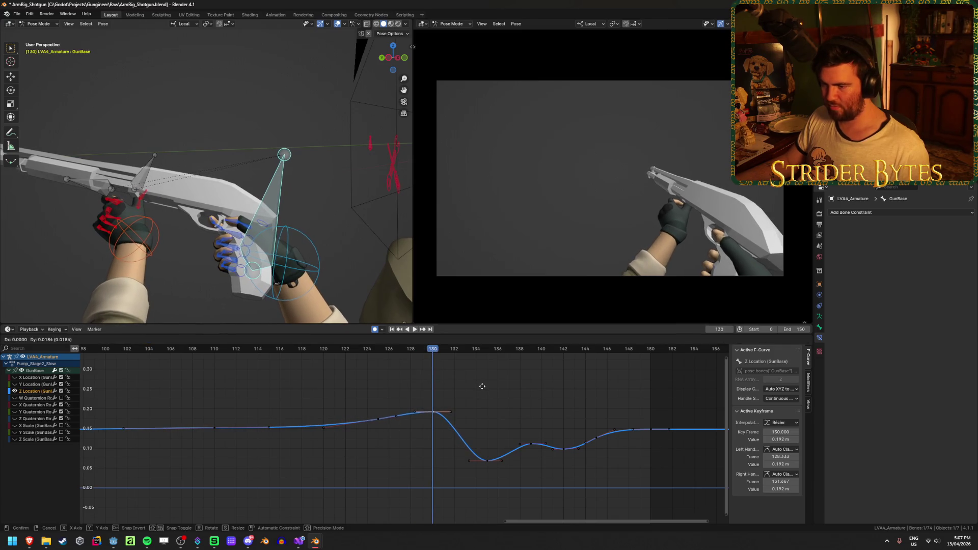
pyautogui.click(482, 387)
pyautogui.click(377, 419)
pyautogui.moveTo(322, 430); pyautogui.dragTo(352, 421)
pyautogui.moveTo(337, 353)
pyautogui.mouseDown()
pyautogui.moveTo(459, 359)
pyautogui.moveTo(360, 358)
pyautogui.moveTo(399, 359)
pyautogui.mouseUp()
# - Move the peak key to frame 128 and the dip key to frame 133, then preview and save
pyautogui.moveTo(430, 415); pyautogui.dragTo(415, 416)
pyautogui.moveTo(400, 353)
pyautogui.mouseDown()
pyautogui.moveTo(381, 357)
pyautogui.moveTo(479, 370)
pyautogui.mouseUp()
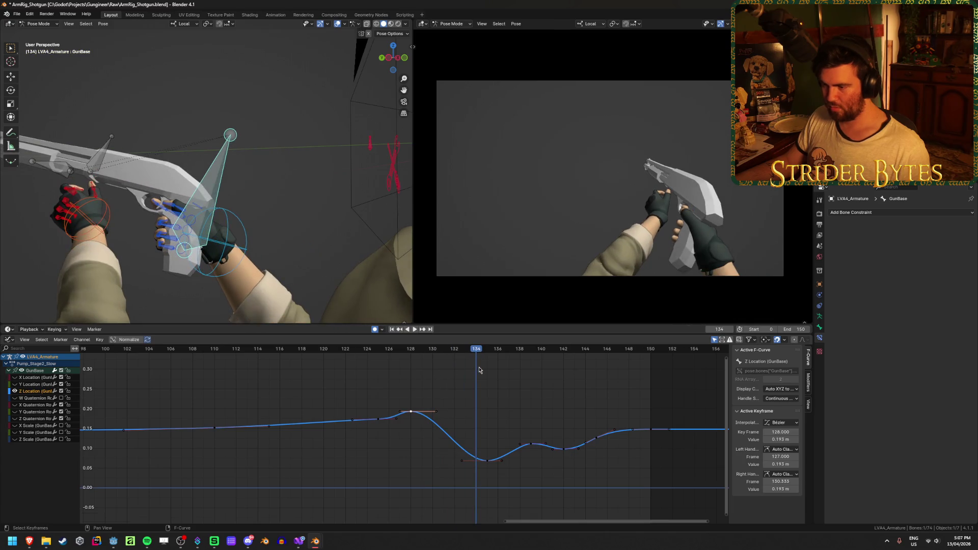
pyautogui.moveTo(491, 468); pyautogui.dragTo(468, 465)
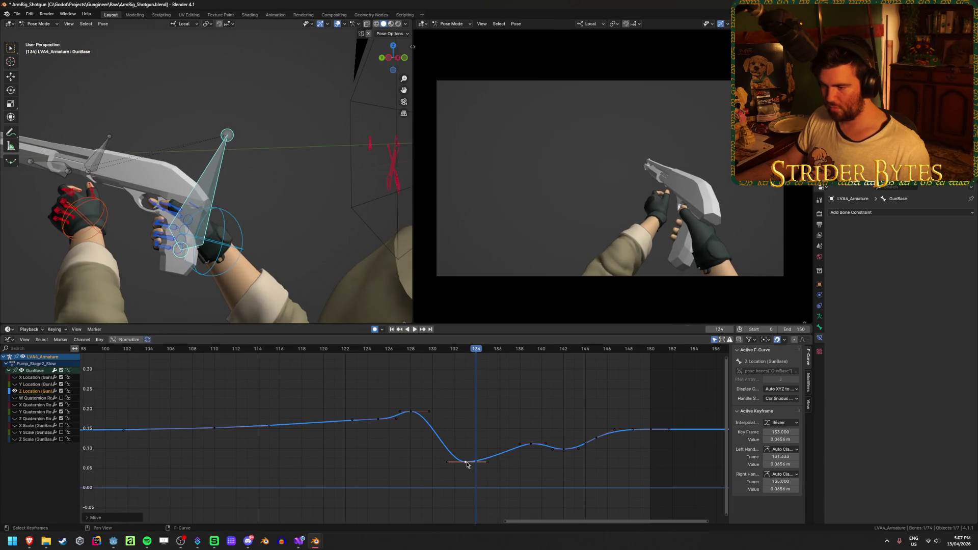
pyautogui.click(531, 445)
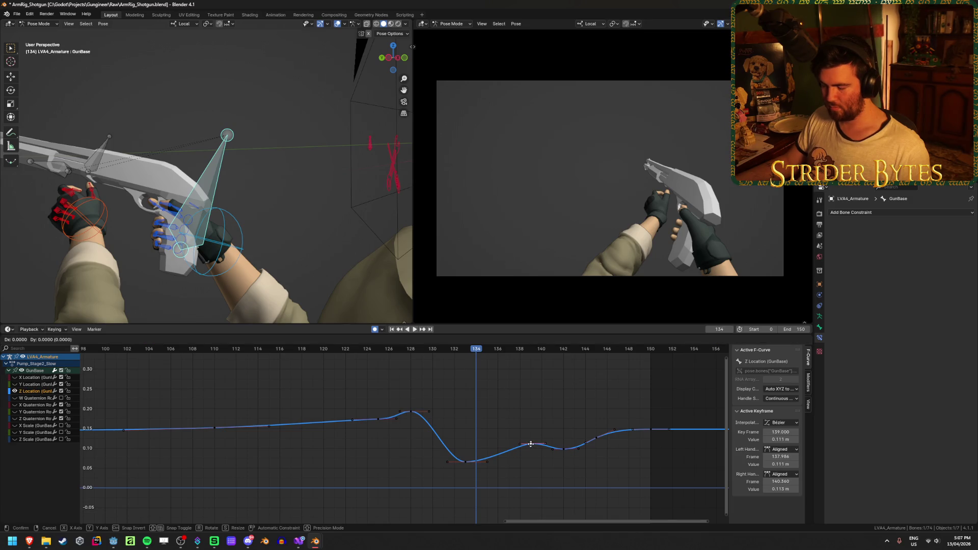
pyautogui.moveTo(488, 466); pyautogui.dragTo(517, 464)
pyautogui.moveTo(466, 350)
pyautogui.mouseDown()
pyautogui.moveTo(356, 352)
pyautogui.moveTo(563, 366)
pyautogui.moveTo(607, 380)
pyautogui.mouseUp()
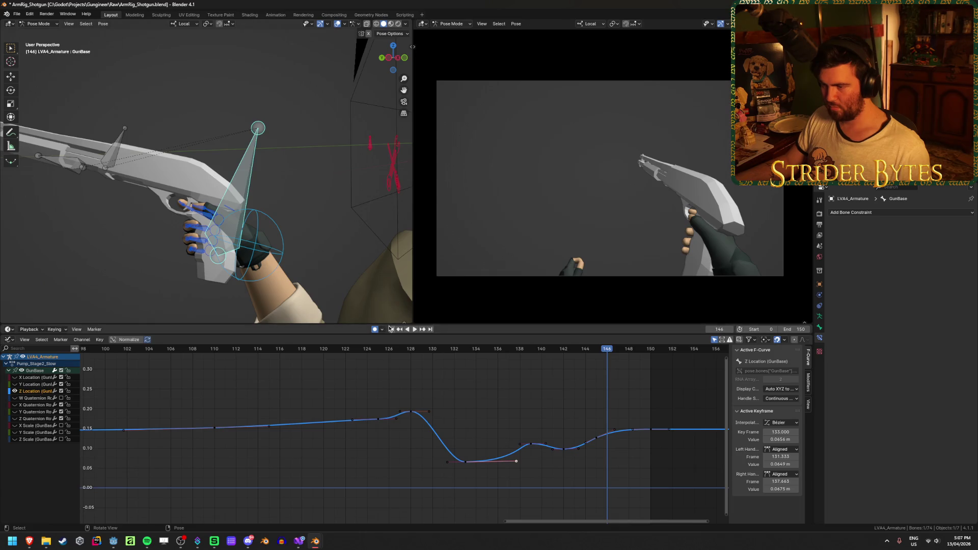
pyautogui.click(415, 330)
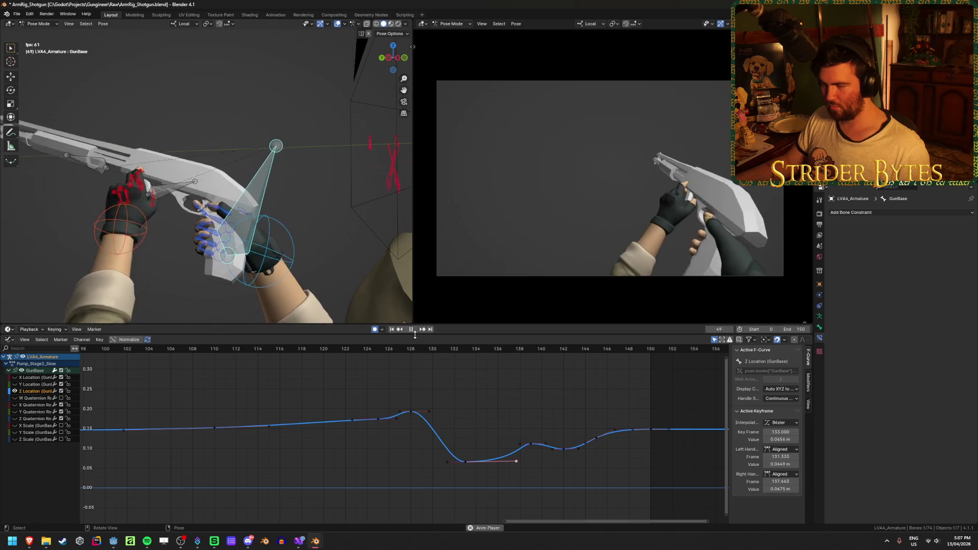
pyautogui.click(412, 331)
pyautogui.hotkey('ctrl', 's')
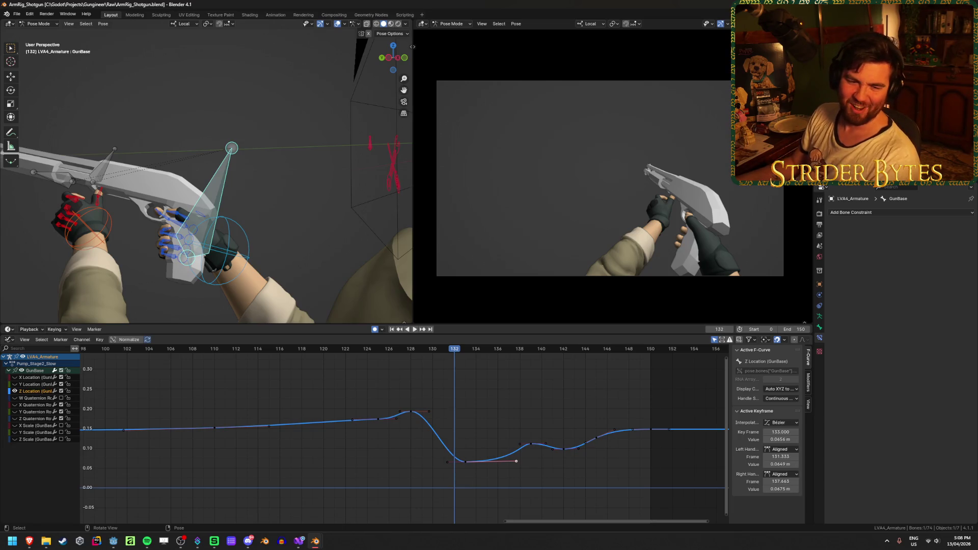
# - Reshape the right handle of key 133 and the left handle of key 139
pyautogui.click(525, 398)
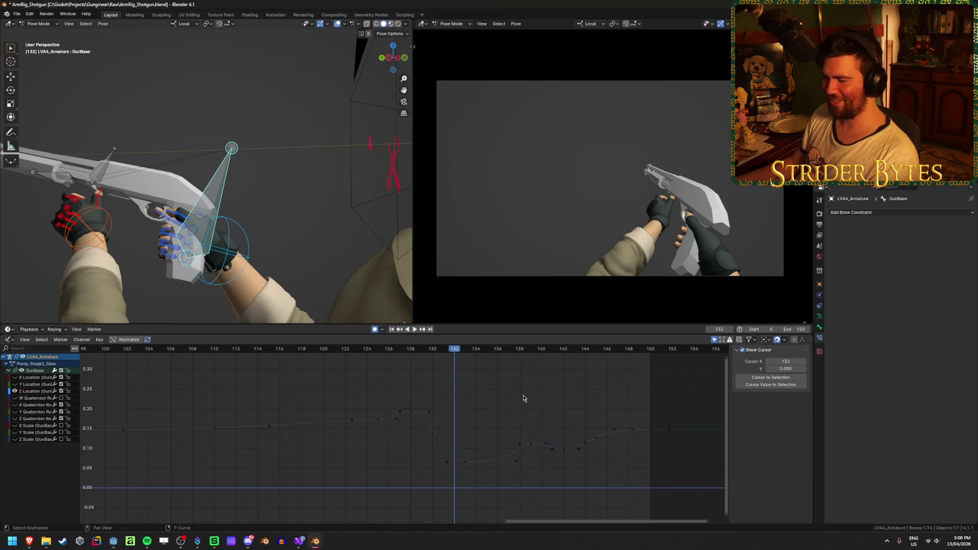
pyautogui.click(465, 462)
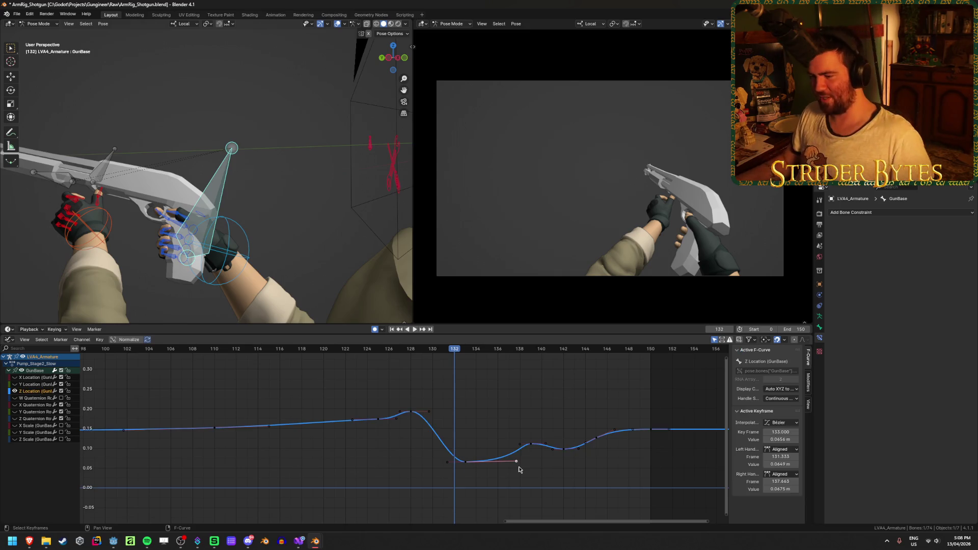
pyautogui.press('g')
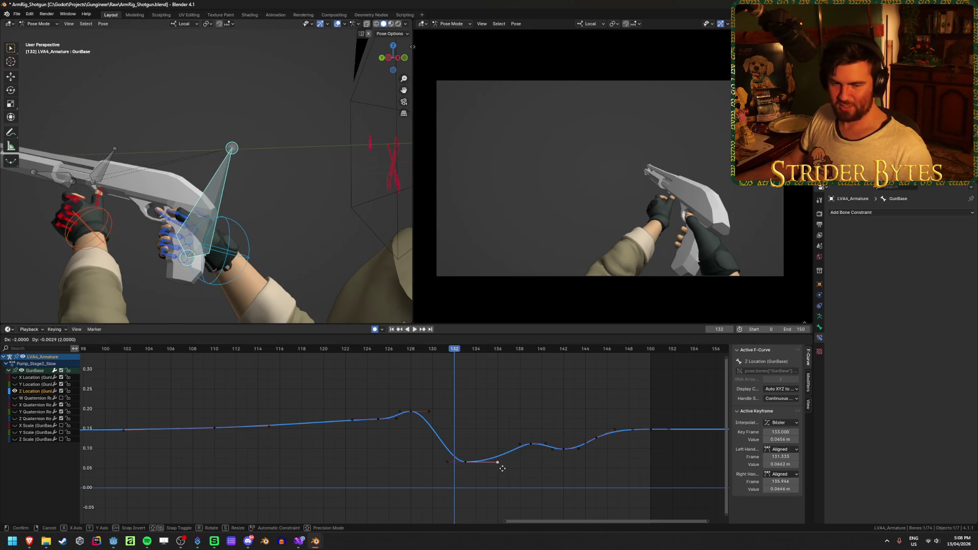
pyautogui.click(513, 472)
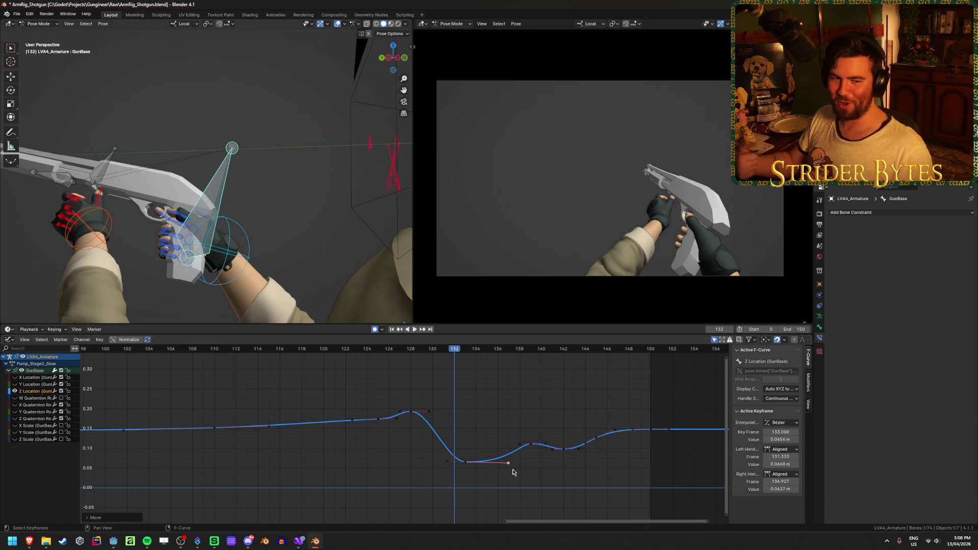
pyautogui.click(514, 445)
pyautogui.press('g')
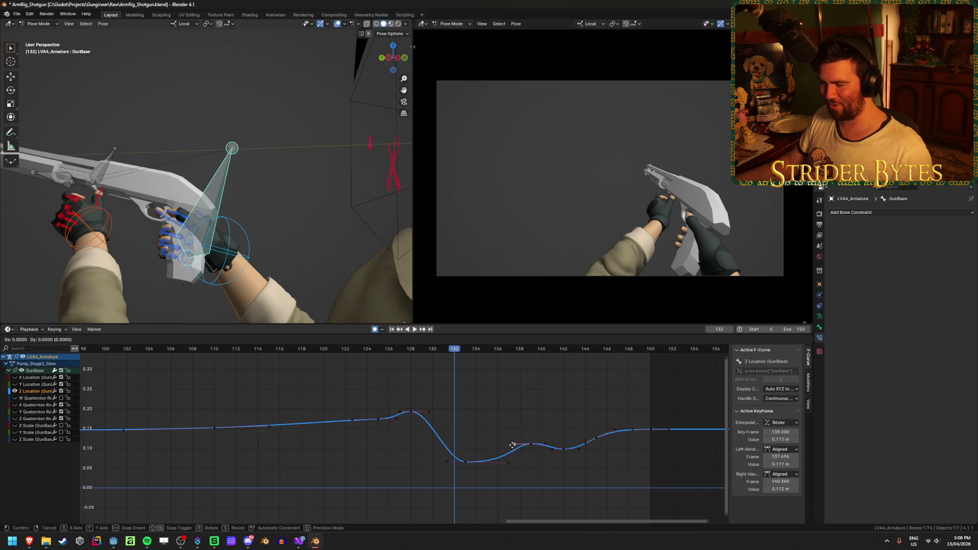
pyautogui.click(503, 446)
# - Check the smoothed dip by scrubbing and playback, saving the file, and stop at frame 145
pyautogui.press('space')
pyautogui.moveTo(446, 352)
pyautogui.mouseDown()
pyautogui.moveTo(390, 354)
pyautogui.moveTo(531, 359)
pyautogui.mouseUp()
pyautogui.hotkey('ctrl', 's')
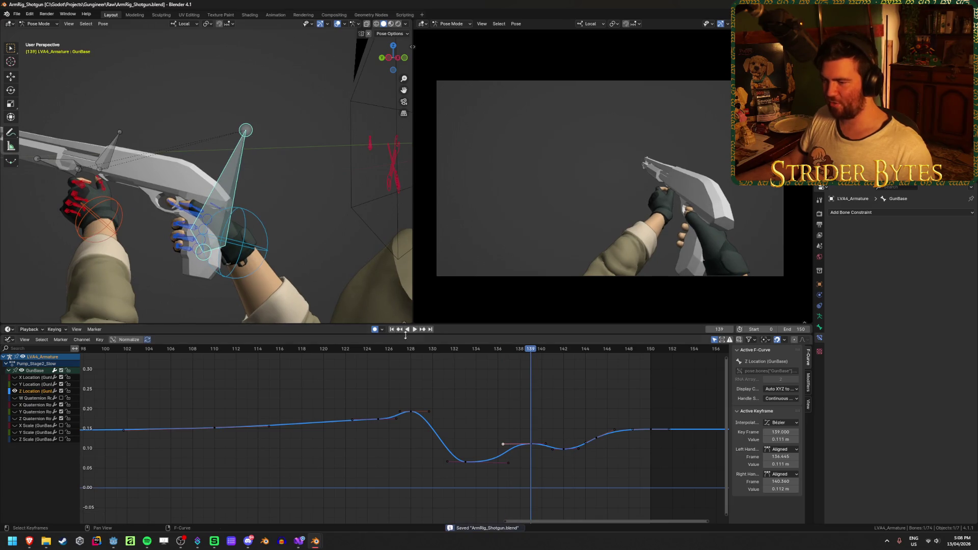
pyautogui.click(414, 329)
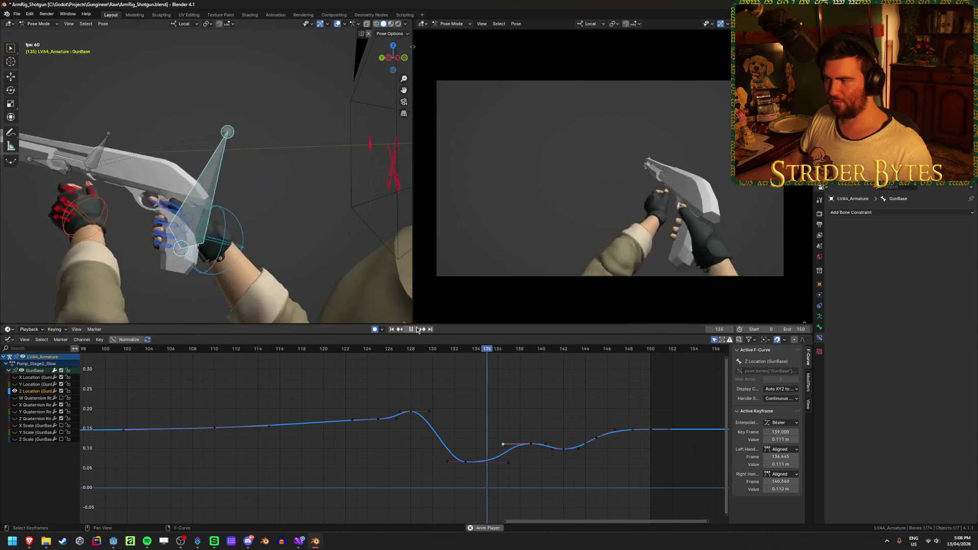
pyautogui.click(417, 329)
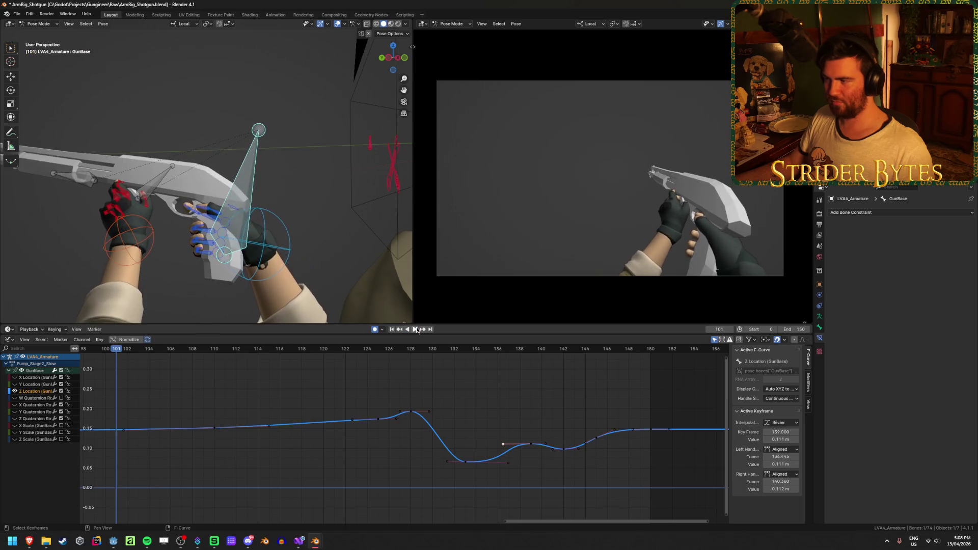
pyautogui.hotkey('ctrl', 's')
pyautogui.click(417, 329)
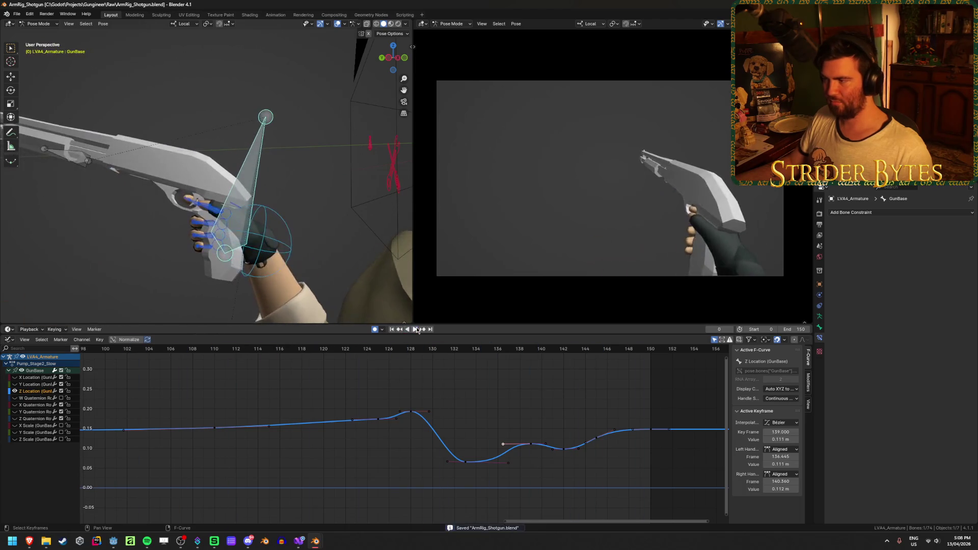
pyautogui.moveTo(431, 355)
pyautogui.mouseDown()
pyautogui.moveTo(389, 357)
pyautogui.moveTo(578, 366)
pyautogui.mouseUp()
pyautogui.press('space')
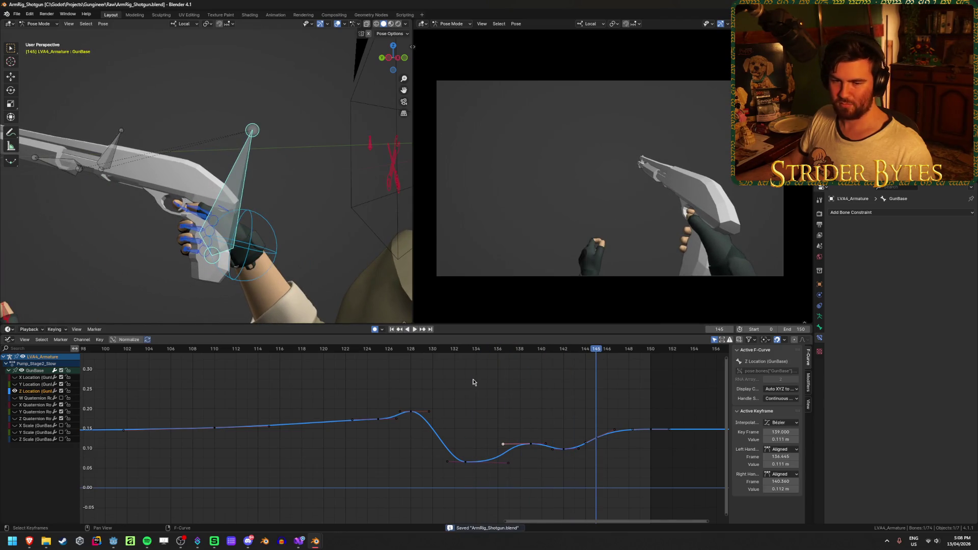
pyautogui.scroll(-2, 474, 382)
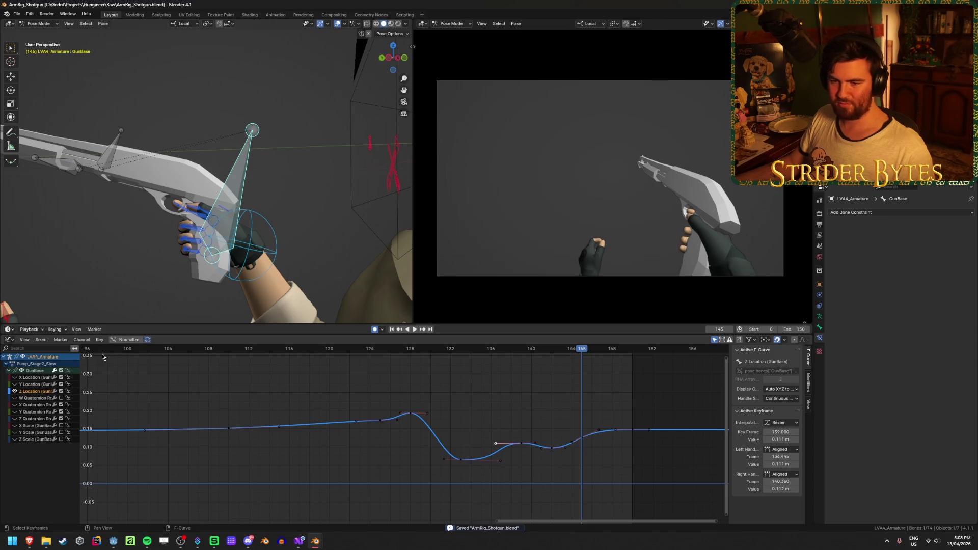
# - Hide the Z Location curve and pull the frame-125 Y Location key's left handle rightward
pyautogui.click(14, 391)
pyautogui.scroll(-3, 413, 398)
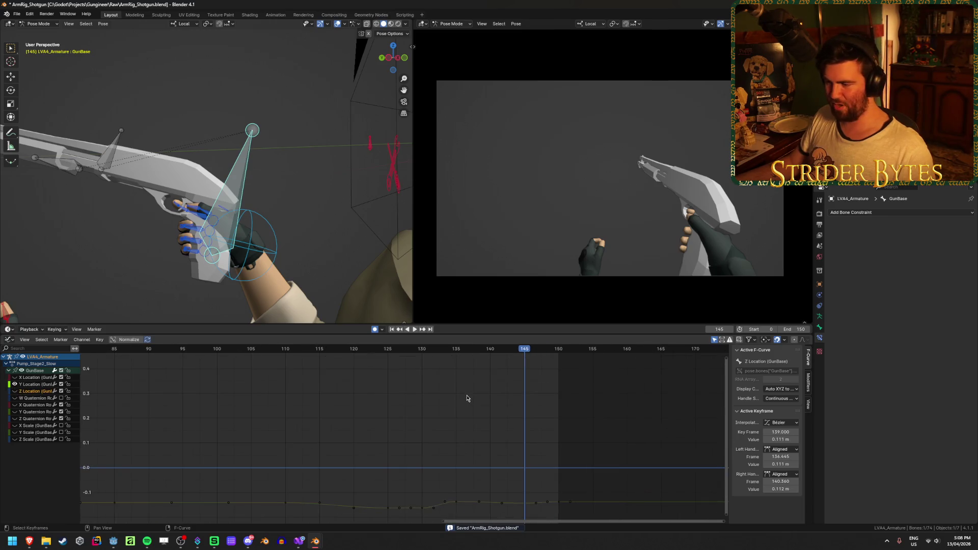
pyautogui.scroll(3, 461, 371)
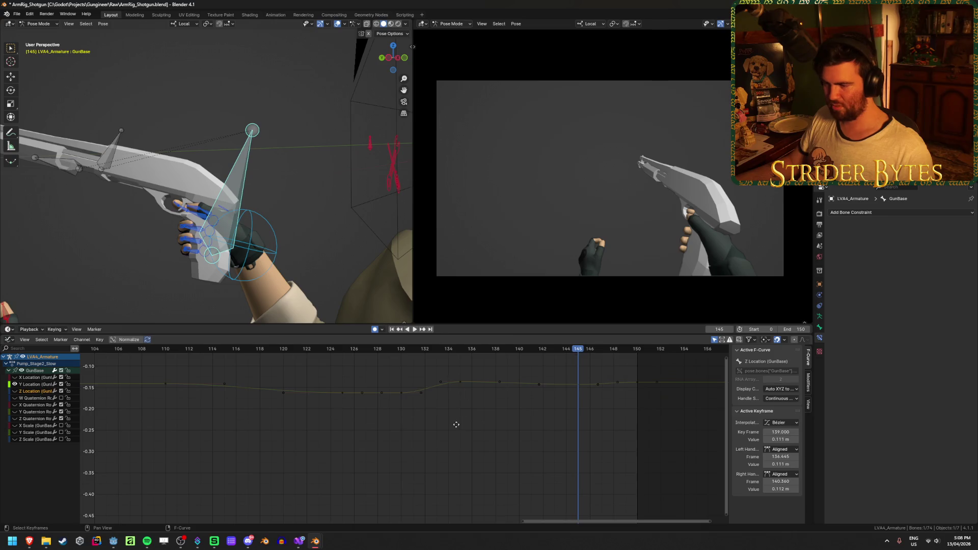
pyautogui.click(390, 347)
pyautogui.moveTo(389, 353); pyautogui.dragTo(344, 355)
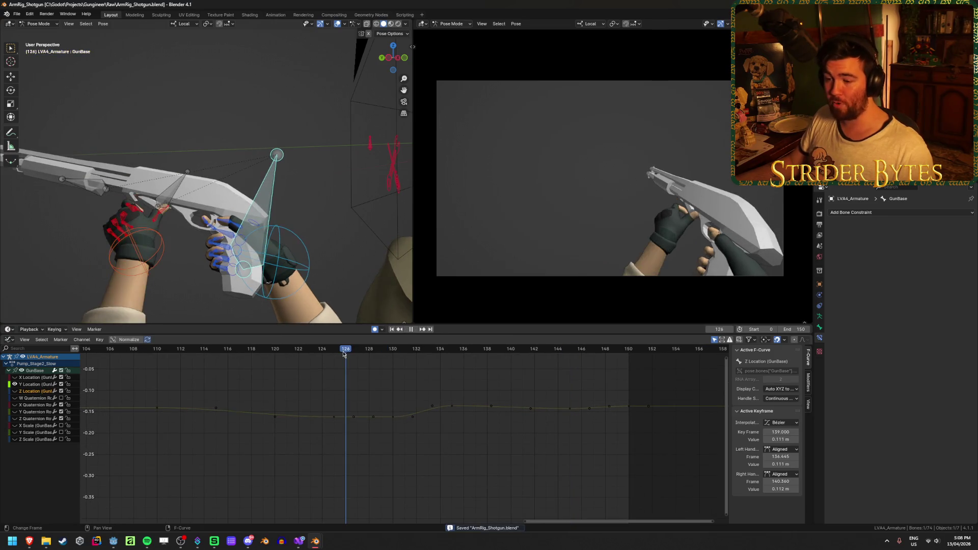
pyautogui.click(334, 420)
pyautogui.moveTo(275, 418); pyautogui.dragTo(318, 418)
pyautogui.moveTo(348, 353)
pyautogui.mouseDown()
pyautogui.moveTo(407, 359)
pyautogui.moveTo(397, 363)
pyautogui.mouseUp()
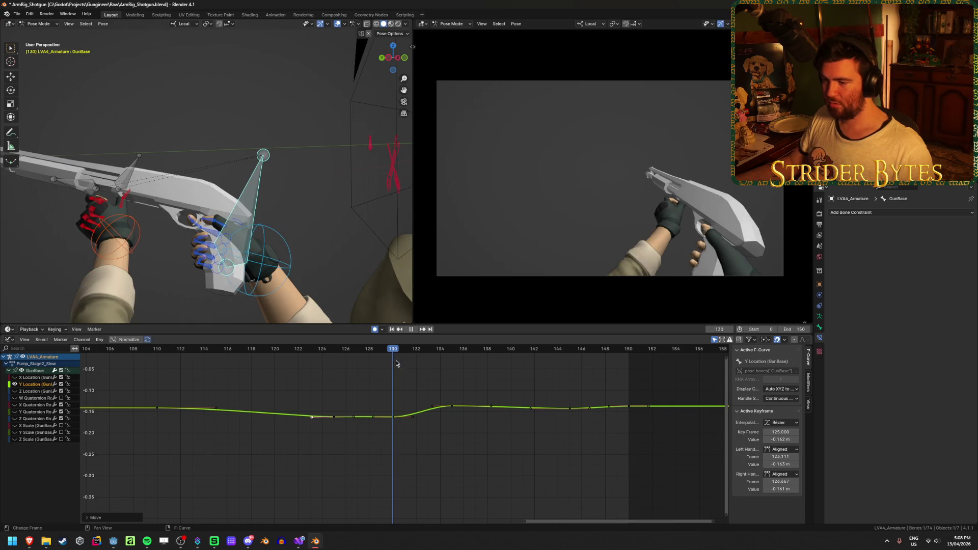
# - Shift the frame 124–134 keys one frame earlier and duplicate the frame-135 key into a second dip
pyautogui.moveTo(312, 376)
pyautogui.mouseDown()
pyautogui.moveTo(478, 430)
pyautogui.moveTo(487, 444)
pyautogui.mouseUp()
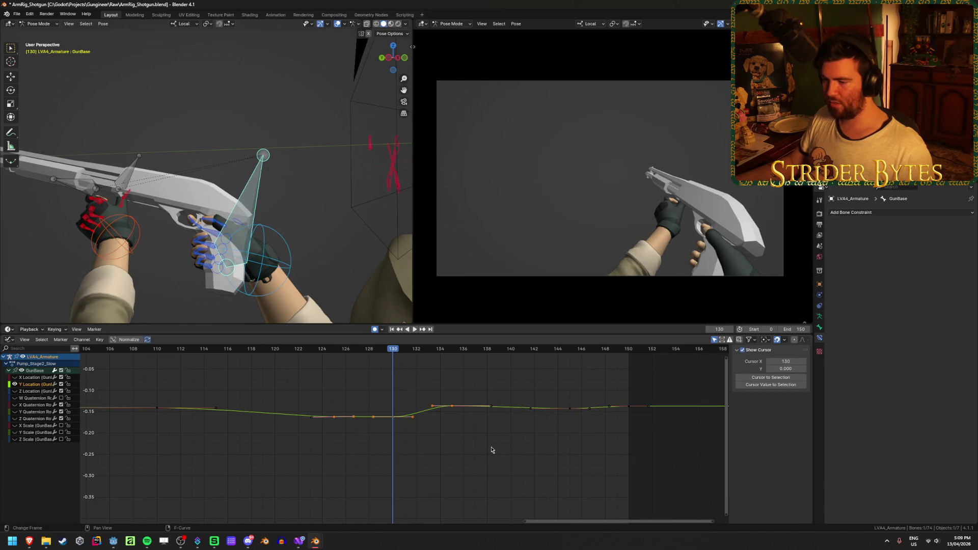
pyautogui.press('g')
pyautogui.click(475, 451)
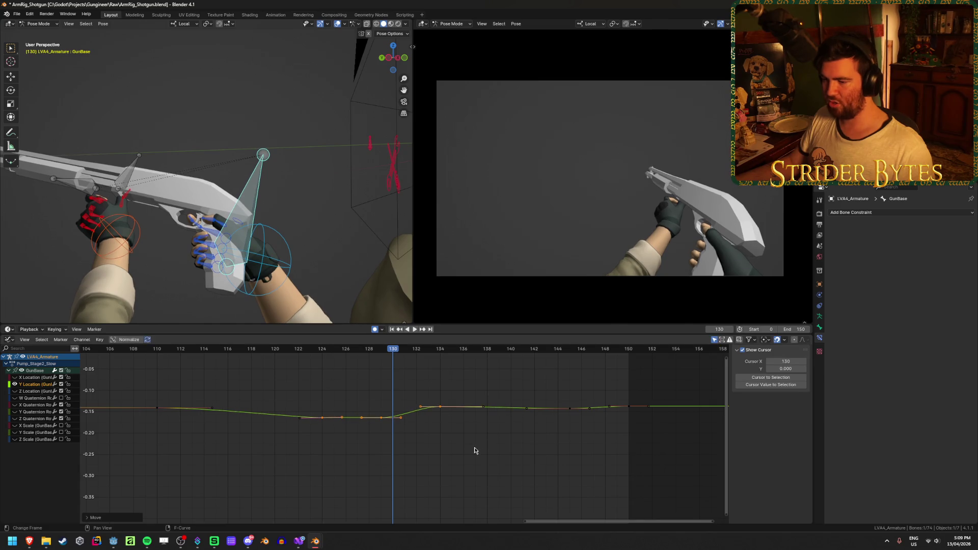
pyautogui.click(442, 410)
pyautogui.moveTo(393, 367)
pyautogui.mouseDown()
pyautogui.moveTo(382, 367)
pyautogui.moveTo(446, 365)
pyautogui.mouseUp()
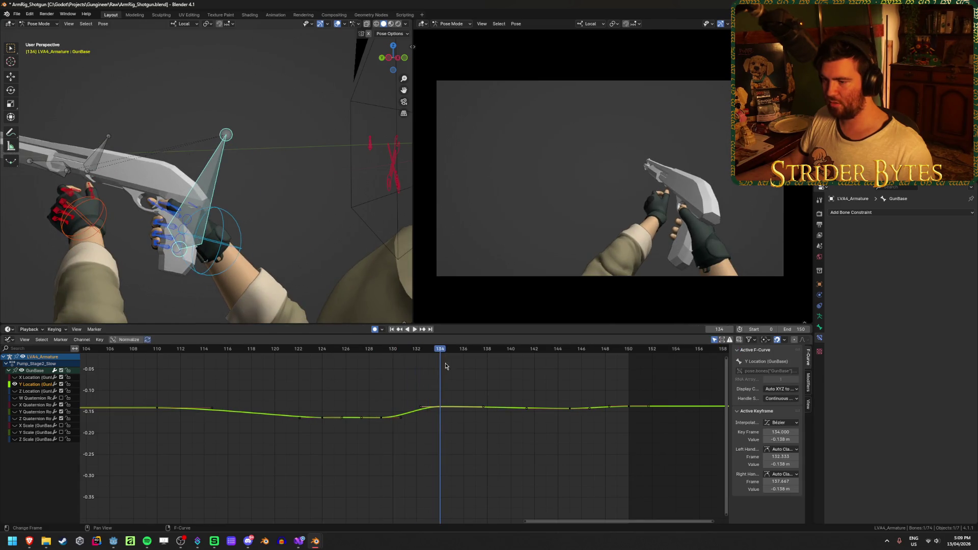
pyautogui.press('g')
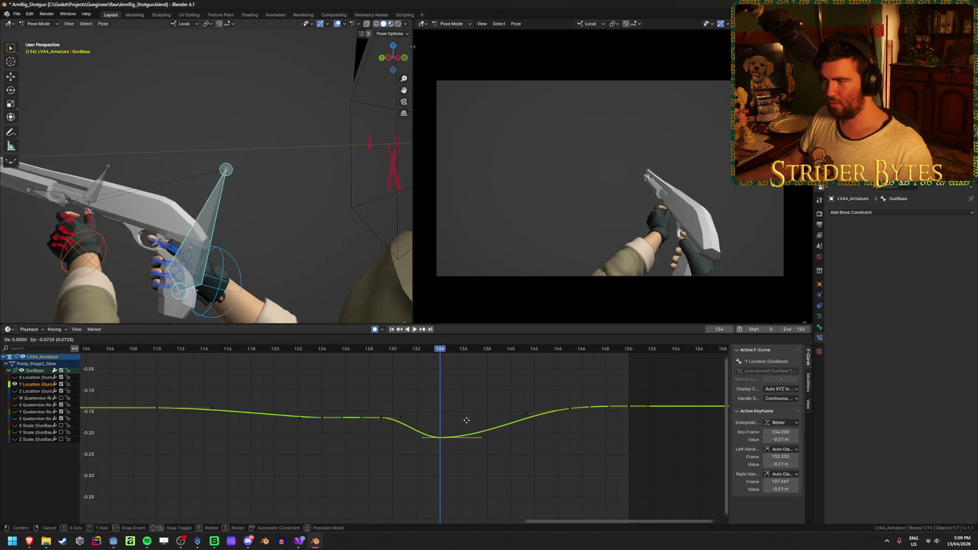
pyautogui.click(474, 391)
pyautogui.press('g')
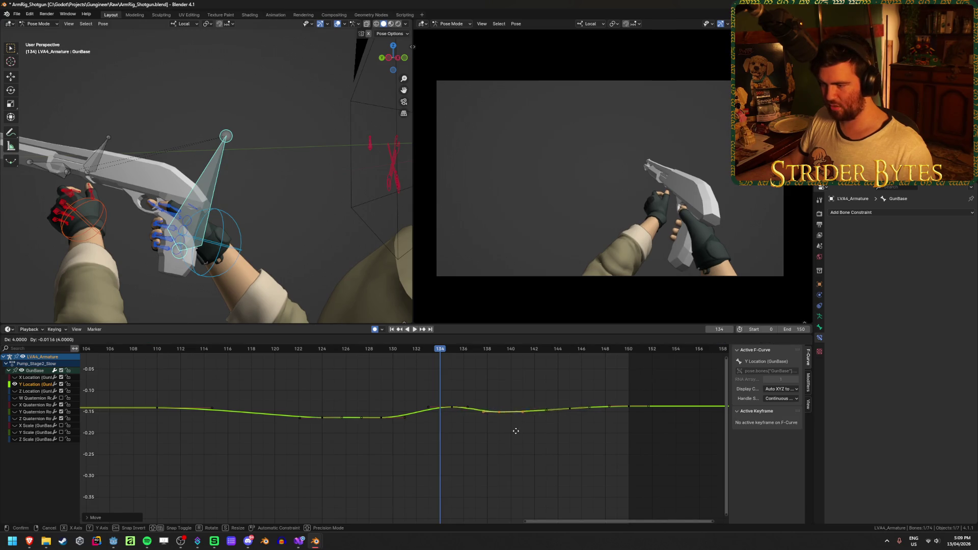
pyautogui.click(529, 432)
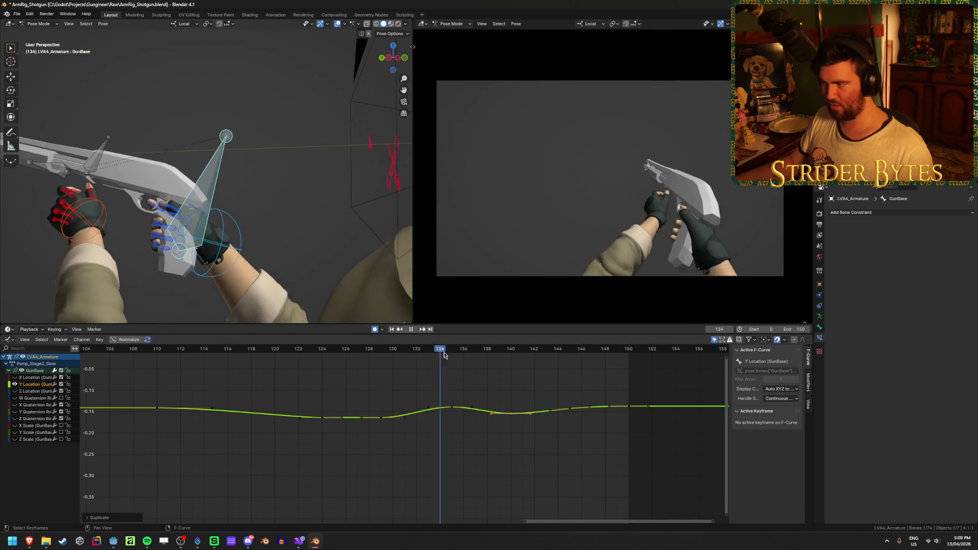
# - Play back the new motion, deselect the keys, and stop near frame 30
pyautogui.press('space')
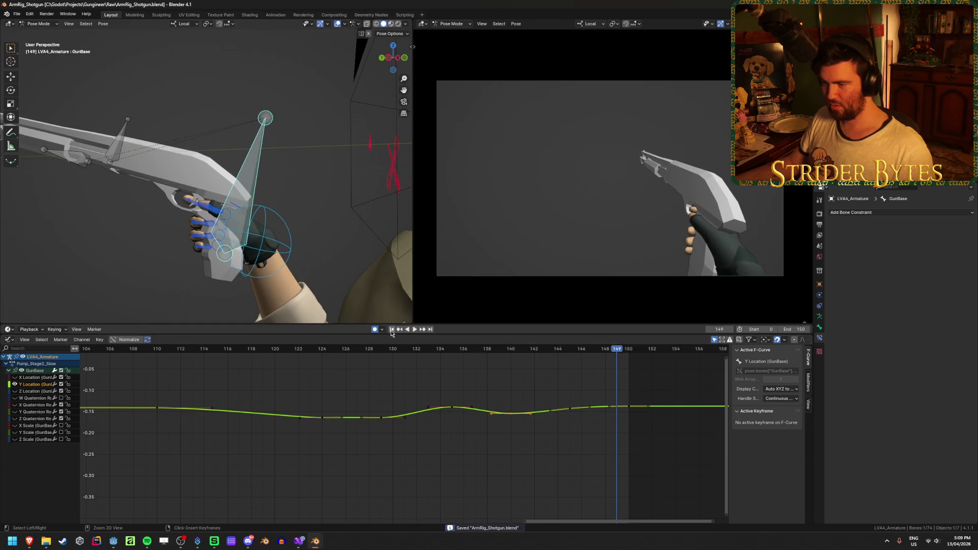
pyautogui.click(415, 331)
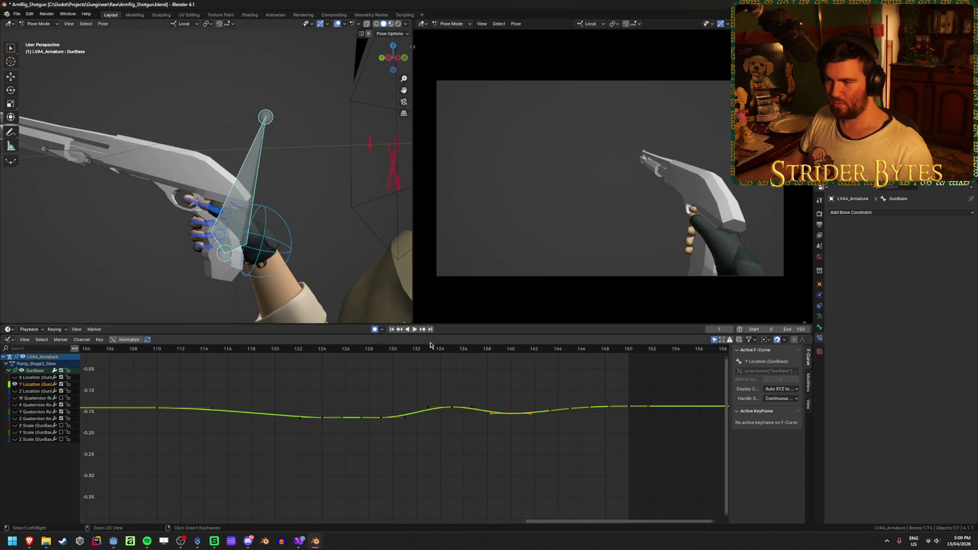
pyautogui.moveTo(442, 349); pyautogui.dragTo(446, 349)
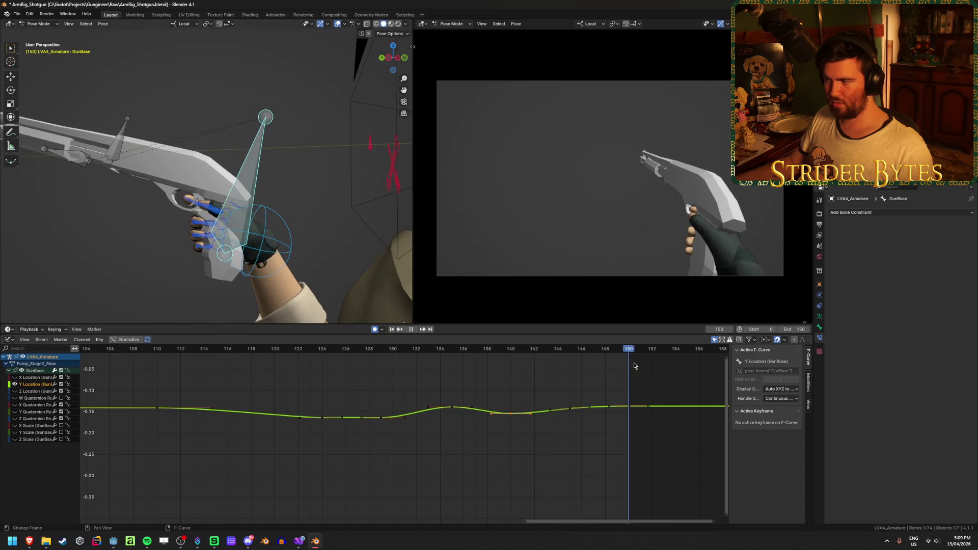
pyautogui.press('Escape')
pyautogui.click(449, 454)
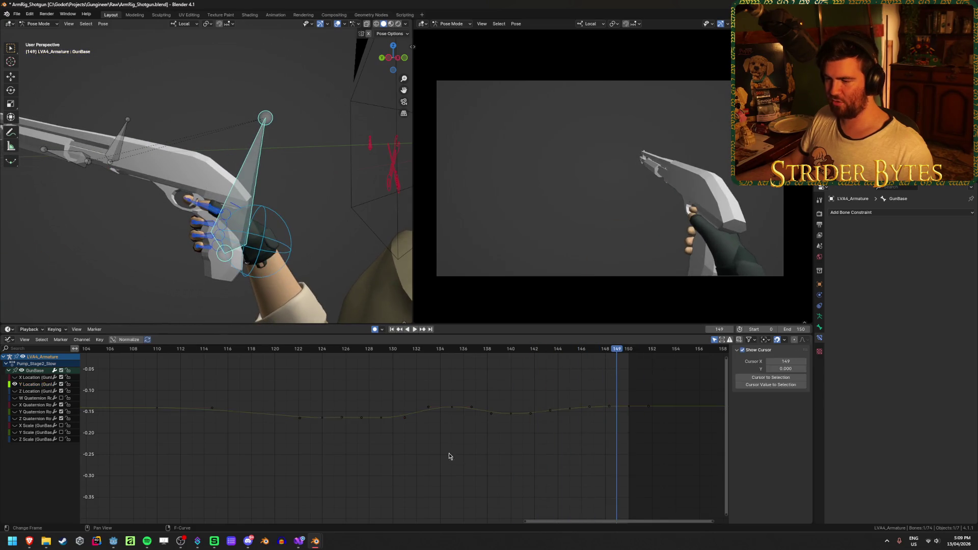
pyautogui.scroll(-3, 400, 443)
pyautogui.scroll(-4, 400, 443)
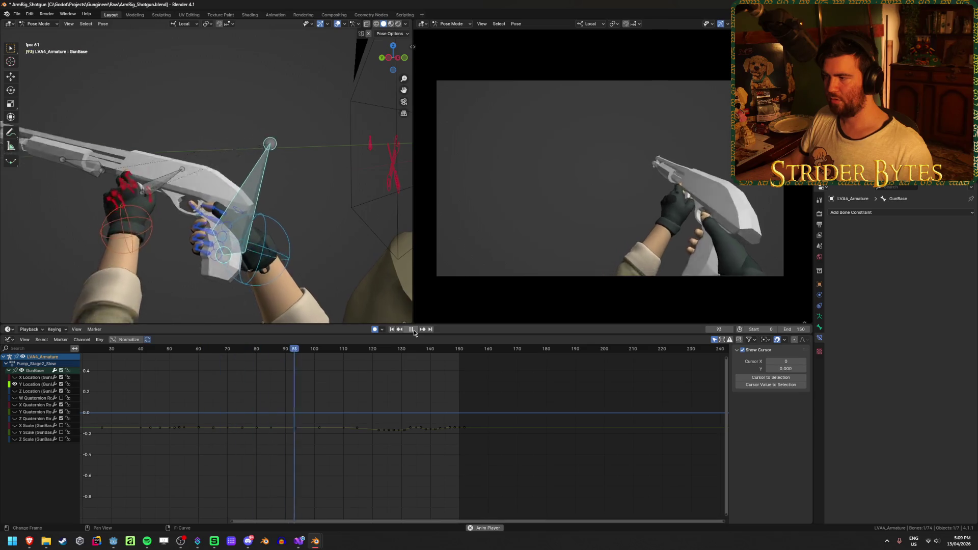
pyautogui.click(413, 329)
pyautogui.scroll(-2, 272, 472)
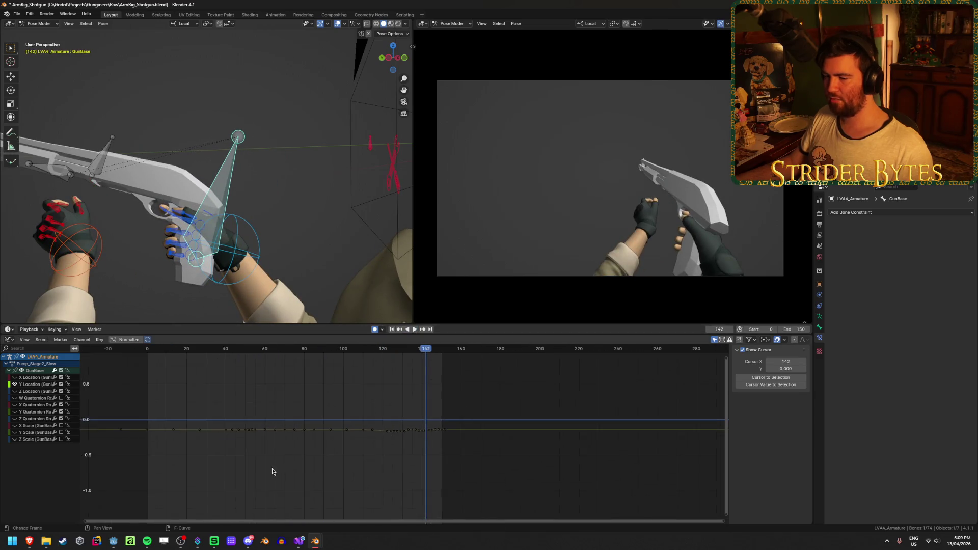
pyautogui.keyDown('ctrl'); pyautogui.scroll(3, 307, 463); pyautogui.keyUp('ctrl')
pyautogui.moveTo(229, 362)
pyautogui.mouseDown()
pyautogui.moveTo(214, 362)
pyautogui.moveTo(287, 360)
pyautogui.moveTo(267, 365)
pyautogui.mouseUp()
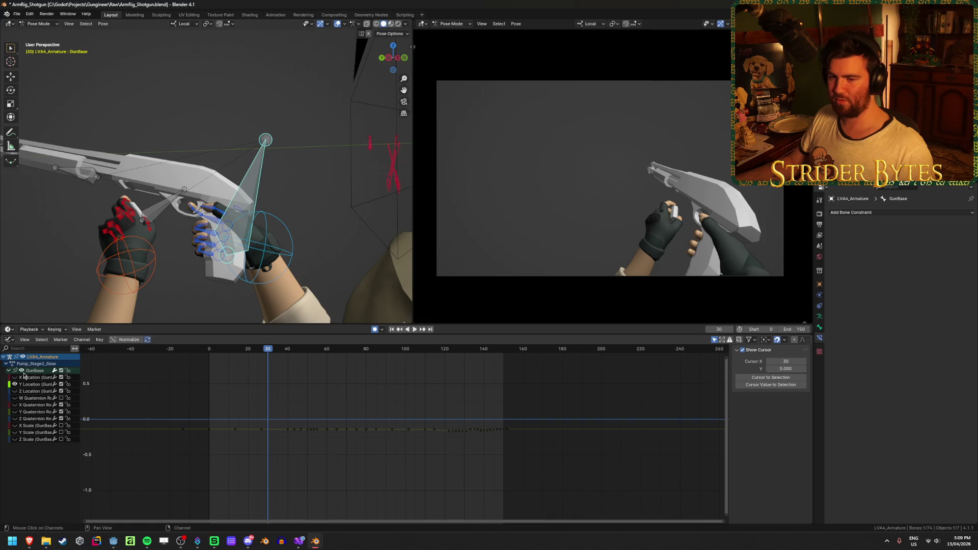
# - In the Pump_Stage2_Slow action, move the frame-30 summary keyframe to frame 20
pyautogui.hotkey('ctrl', 'Tab')
pyautogui.scroll(2, 362, 425)
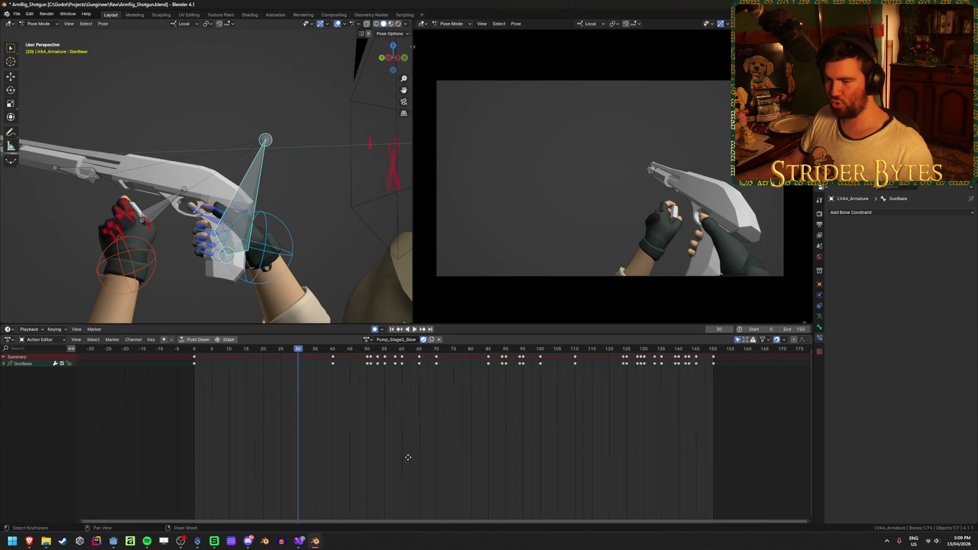
pyautogui.scroll(-3, 386, 450)
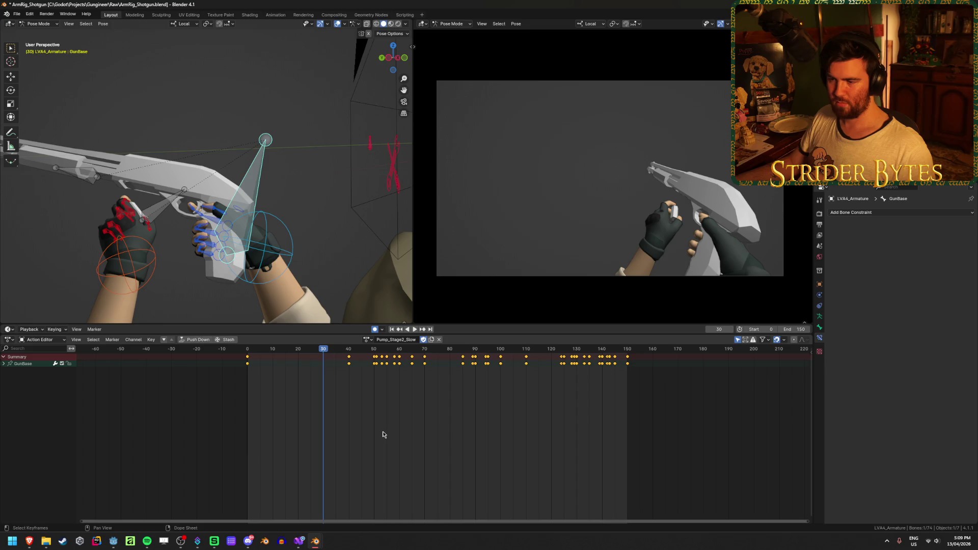
pyautogui.press('a')
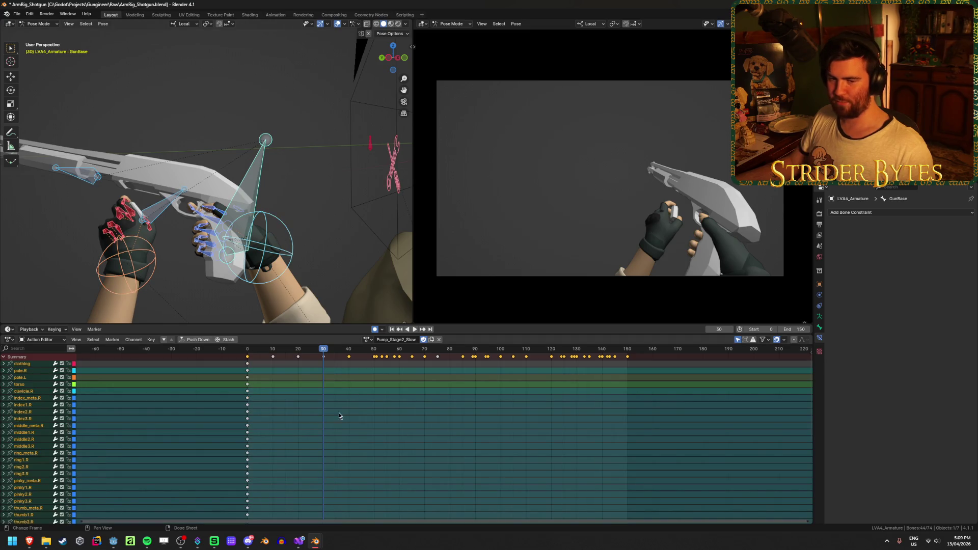
pyautogui.click(404, 407)
pyautogui.click(322, 358)
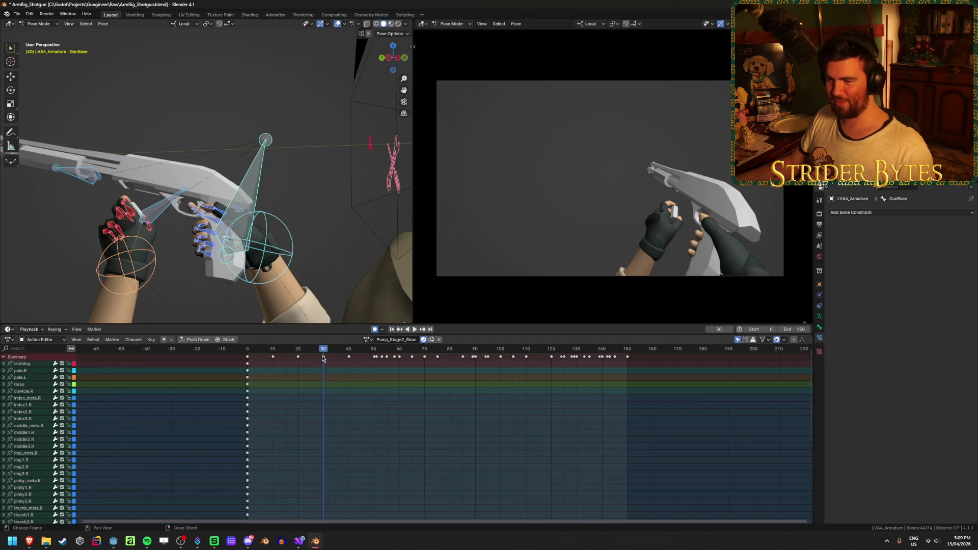
pyautogui.press('g')
pyautogui.click(307, 358)
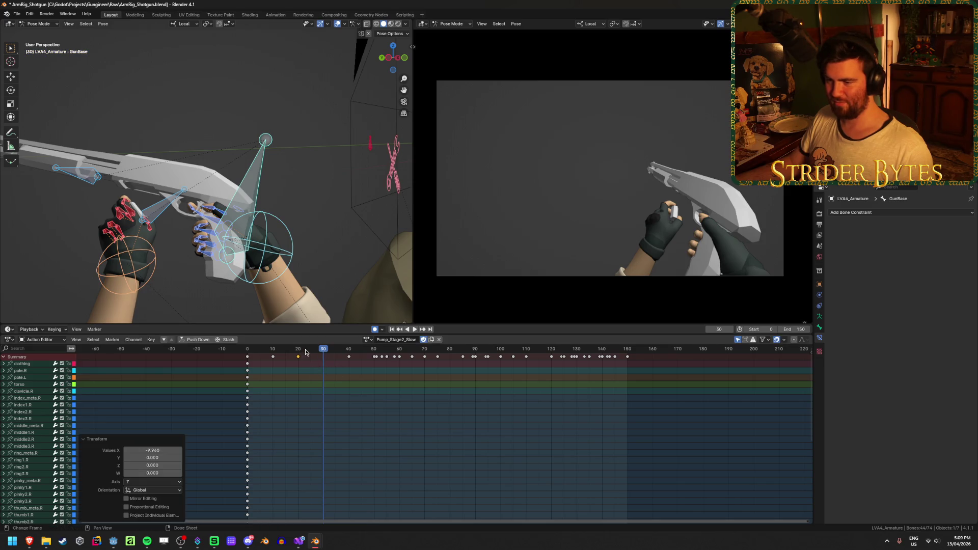
# - Shift the summary keyframes from frame 40 onward about 10 frames earlier, review, and save
pyautogui.press('b')
pyautogui.moveTo(327, 397)
pyautogui.mouseDown()
pyautogui.moveTo(607, 405)
pyautogui.moveTo(539, 384)
pyautogui.moveTo(539, 358)
pyautogui.moveTo(594, 397)
pyautogui.mouseUp()
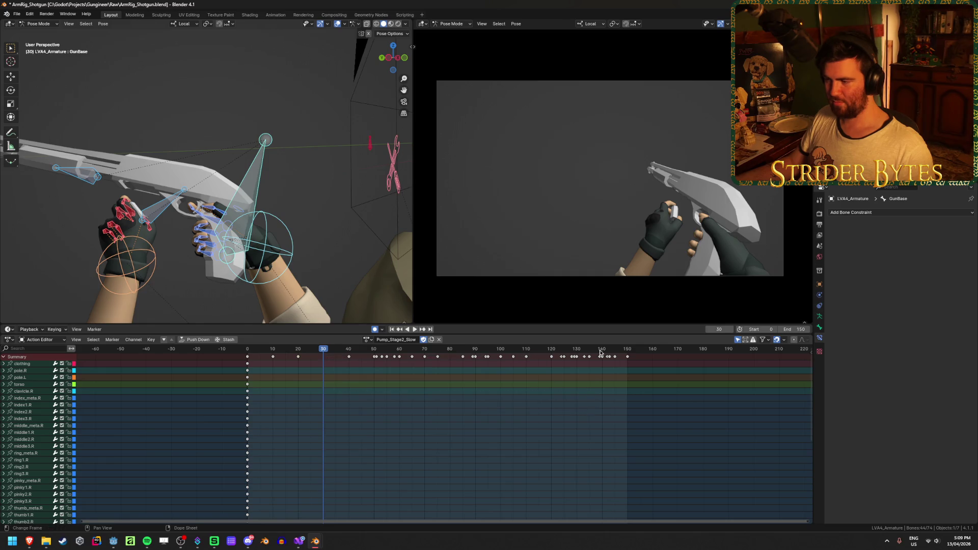
pyautogui.moveTo(600, 352)
pyautogui.mouseDown()
pyautogui.moveTo(618, 351)
pyautogui.moveTo(349, 378)
pyautogui.moveTo(339, 355)
pyautogui.mouseUp()
pyautogui.press('g')
pyautogui.click(395, 397)
pyautogui.click(488, 389)
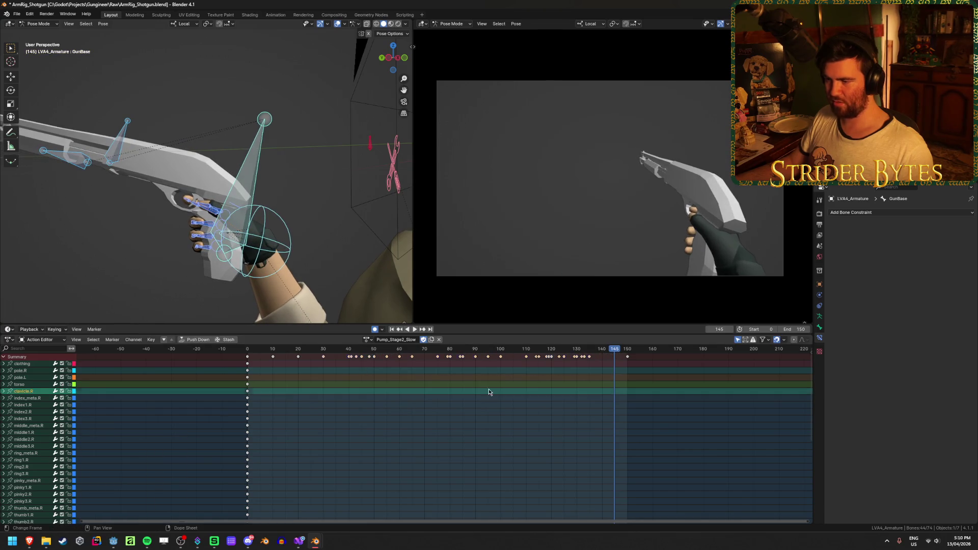
pyautogui.press('space')
pyautogui.moveTo(302, 355); pyautogui.dragTo(624, 376)
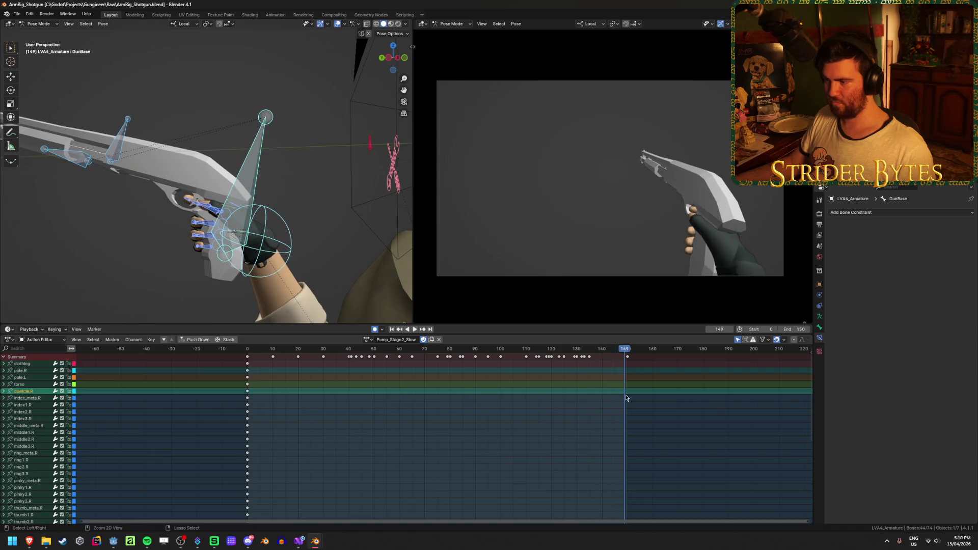
pyautogui.hotkey('ctrl', 's')
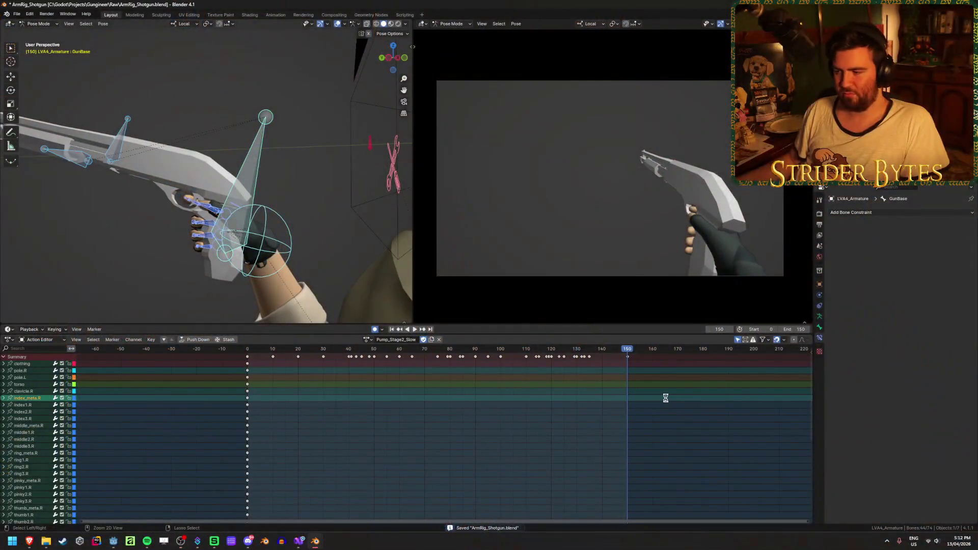
# - Play the retimed pump from frame 0, scrub back to frame 16, and save ArmRig_Shotgun.blend
pyautogui.hotkey('ctrl', 's')
pyautogui.click(173, 424)
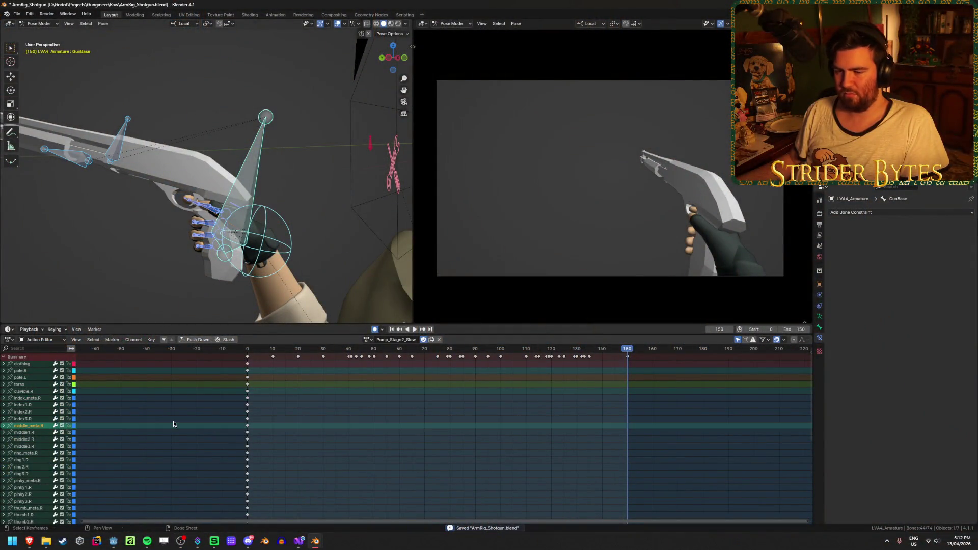
pyautogui.click(214, 418)
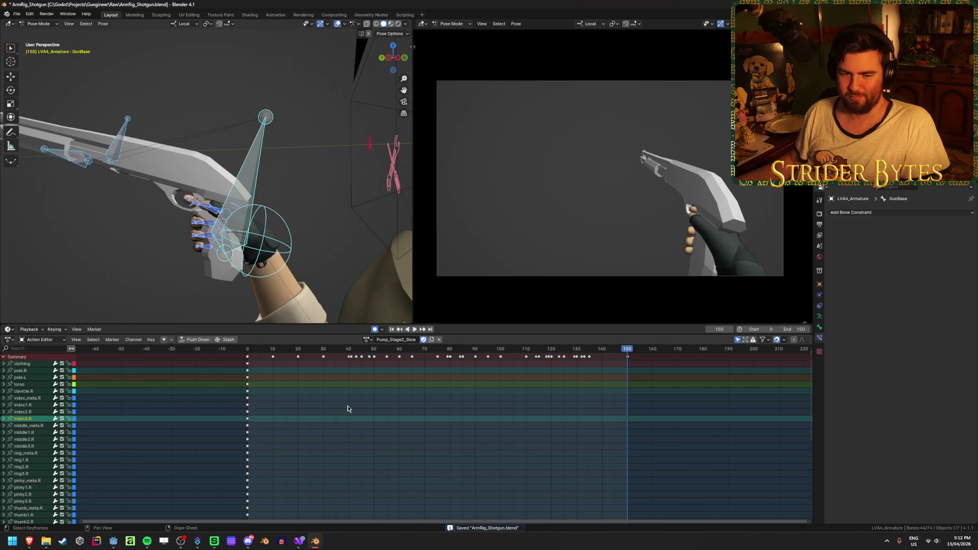
pyautogui.click(392, 329)
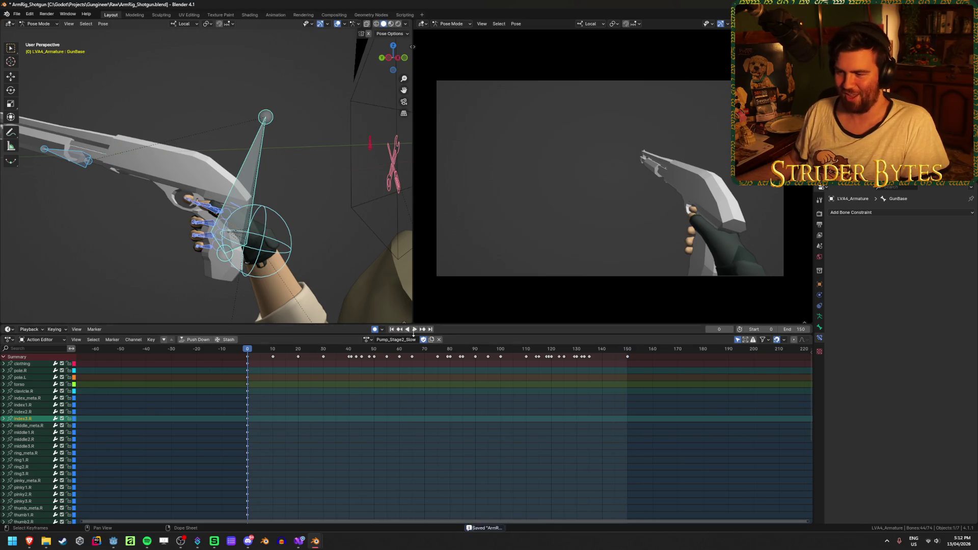
pyautogui.click(415, 330)
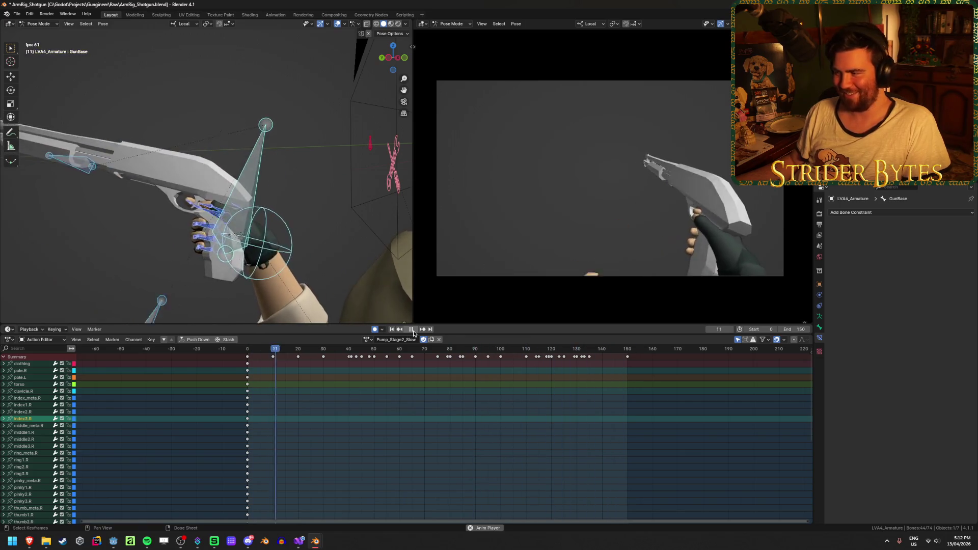
pyautogui.click(411, 329)
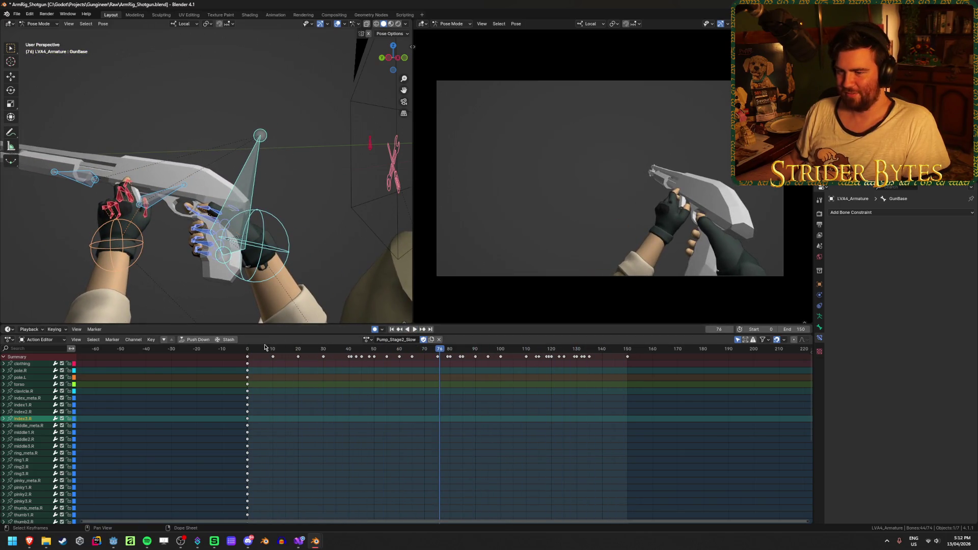
pyautogui.moveTo(265, 349)
pyautogui.mouseDown()
pyautogui.moveTo(389, 371)
pyautogui.moveTo(352, 349)
pyautogui.mouseUp()
pyautogui.press('space')
pyautogui.press('space')
pyautogui.hotkey('ctrl', 's')
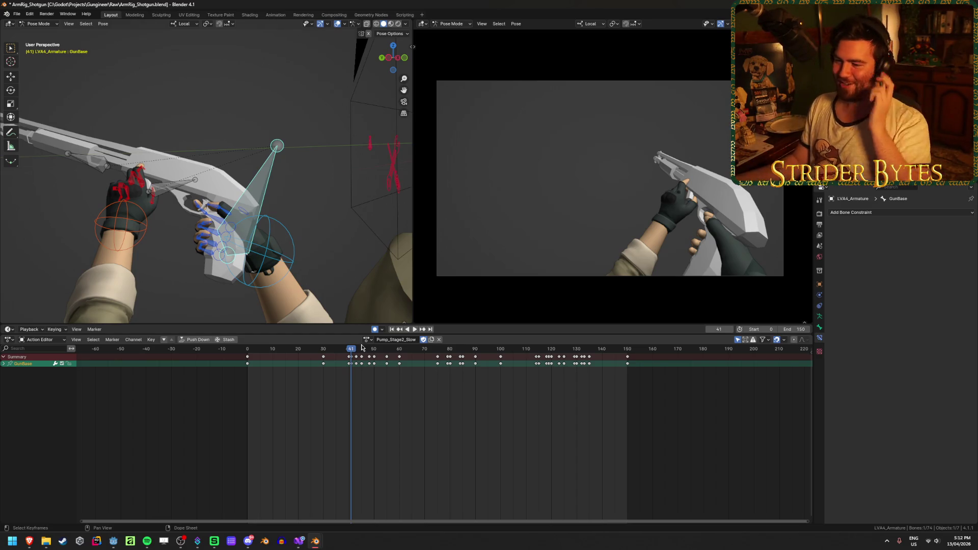
pyautogui.hotkey('ctrl', 's')
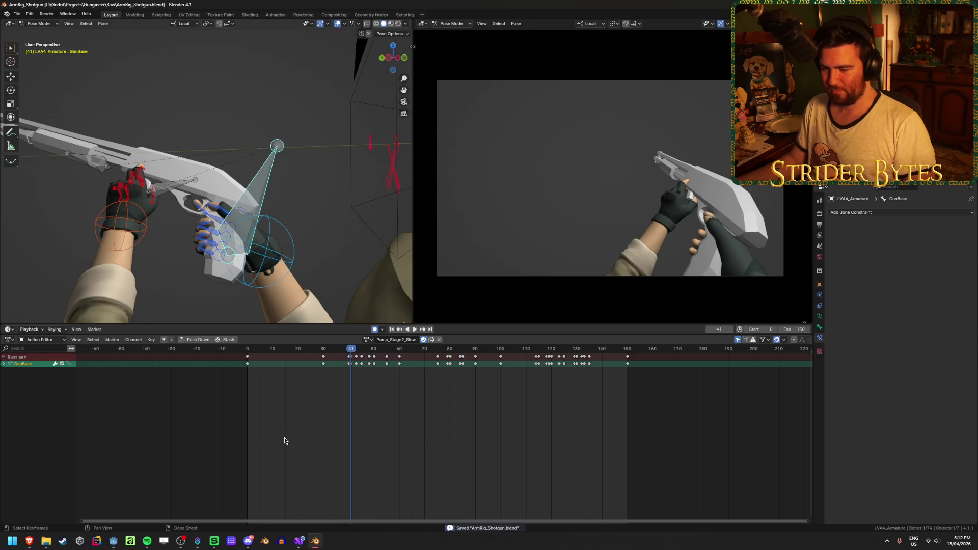
pyautogui.click(113, 541)
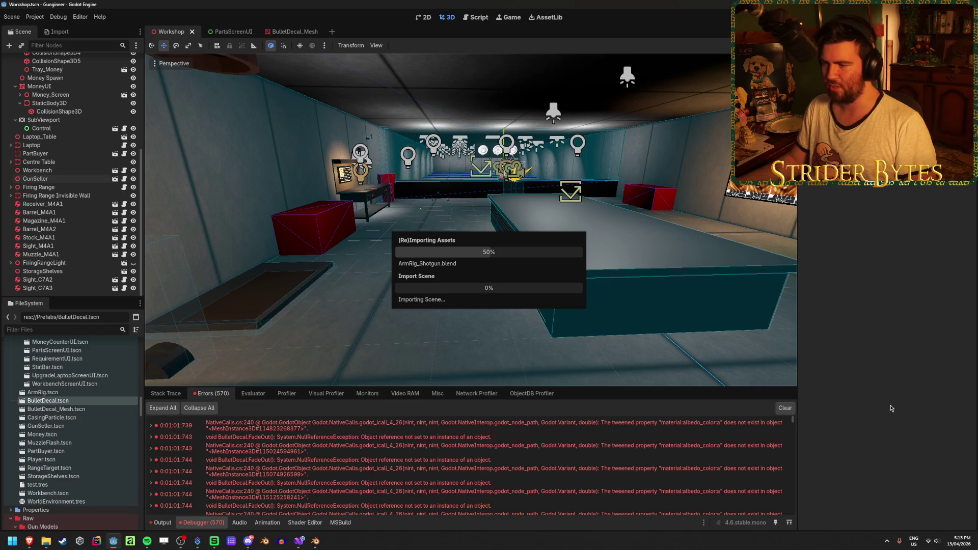
# - Clear the Godot error log and run the game with F5
pyautogui.click(786, 409)
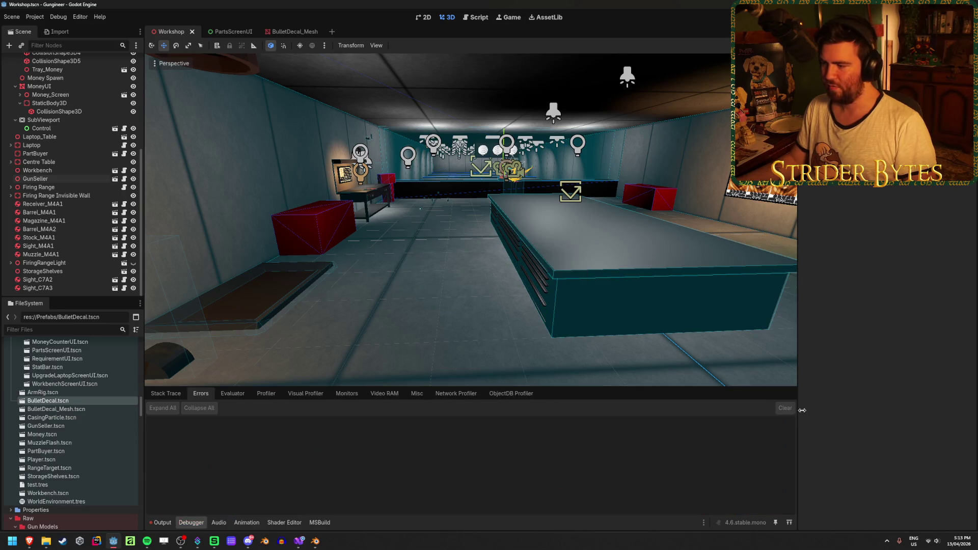
pyautogui.press('F5')
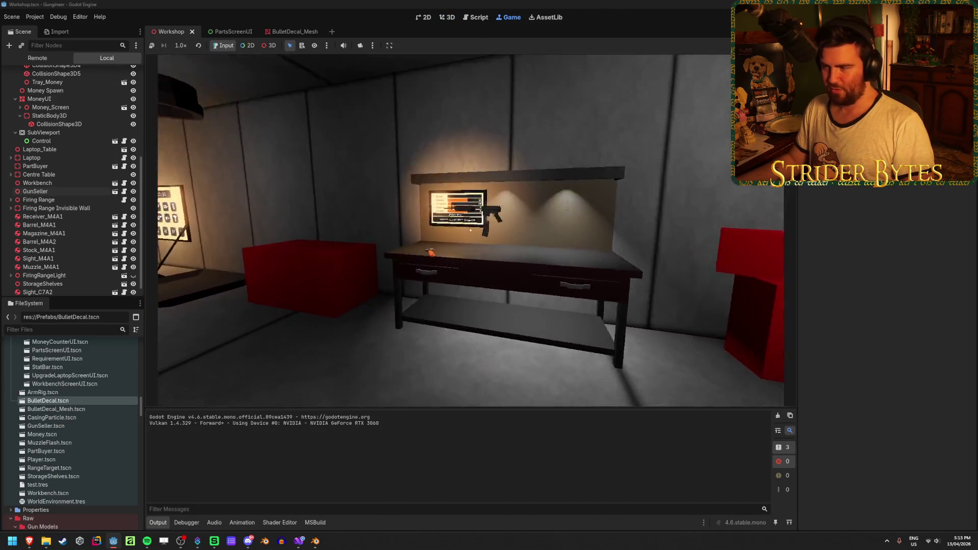
# - Walk to the workbench, hang the held gun on the wall hook, and approach the receiver
pyautogui.press('w')
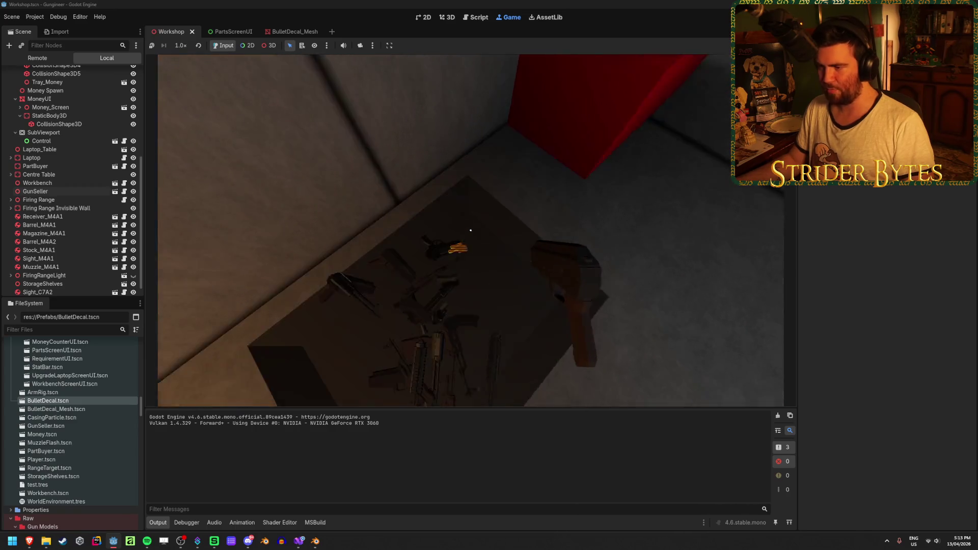
pyautogui.press('1')
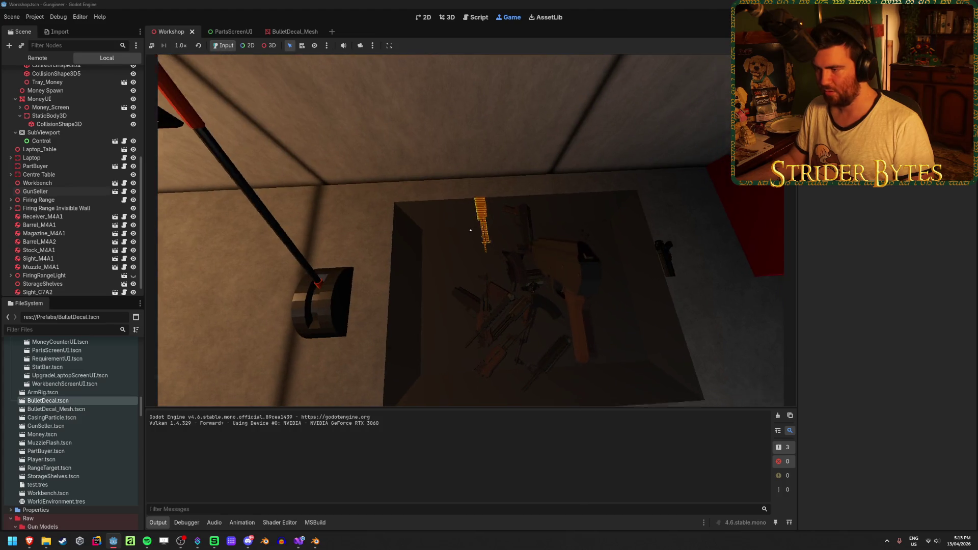
pyautogui.press('e')
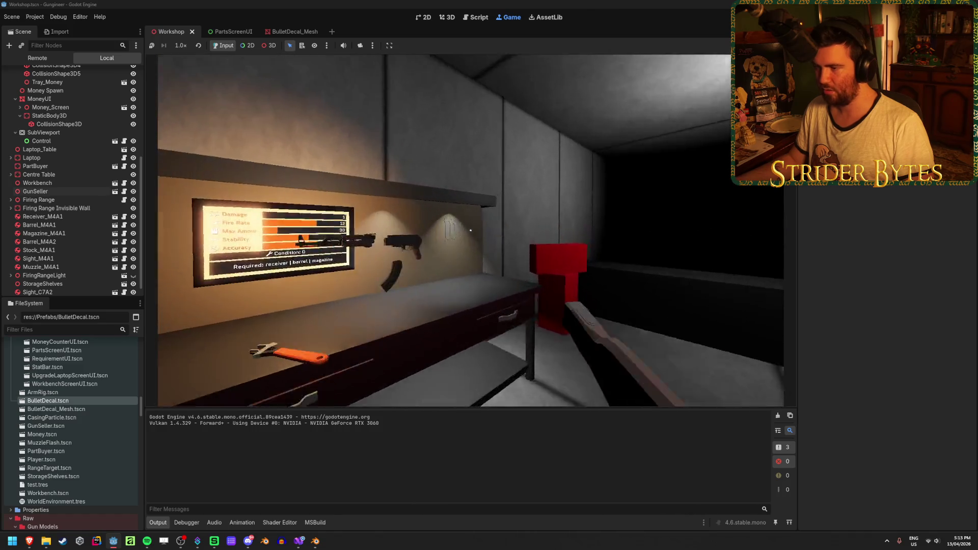
pyautogui.press('w')
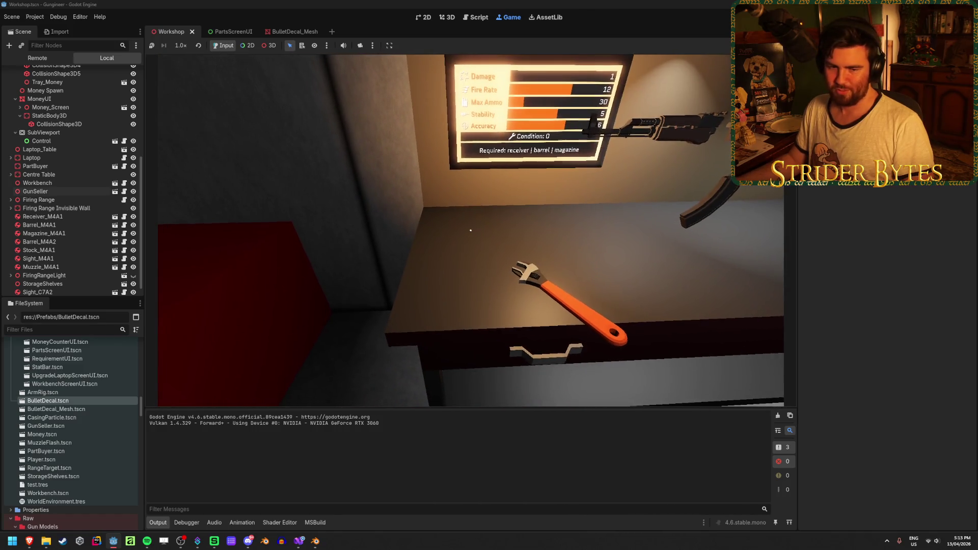
pyautogui.press('w')
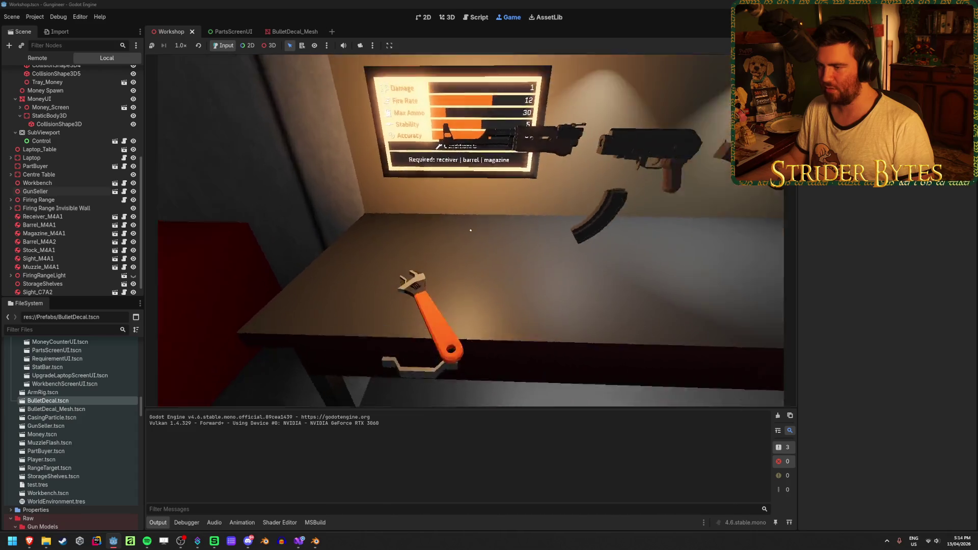
# - Equip the rifle, start the range targets, and fire aimed bursts at them
pyautogui.press('e')
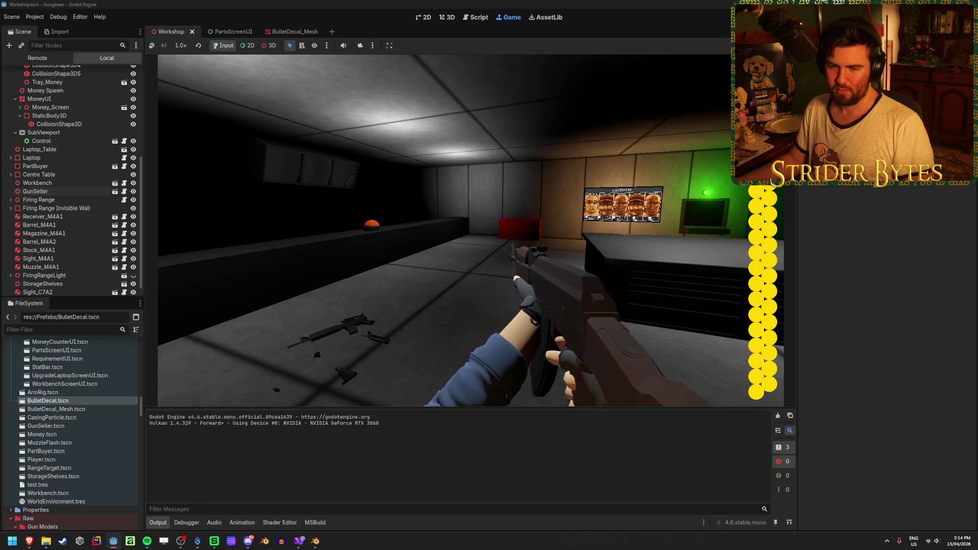
pyautogui.rightClick(471, 231)
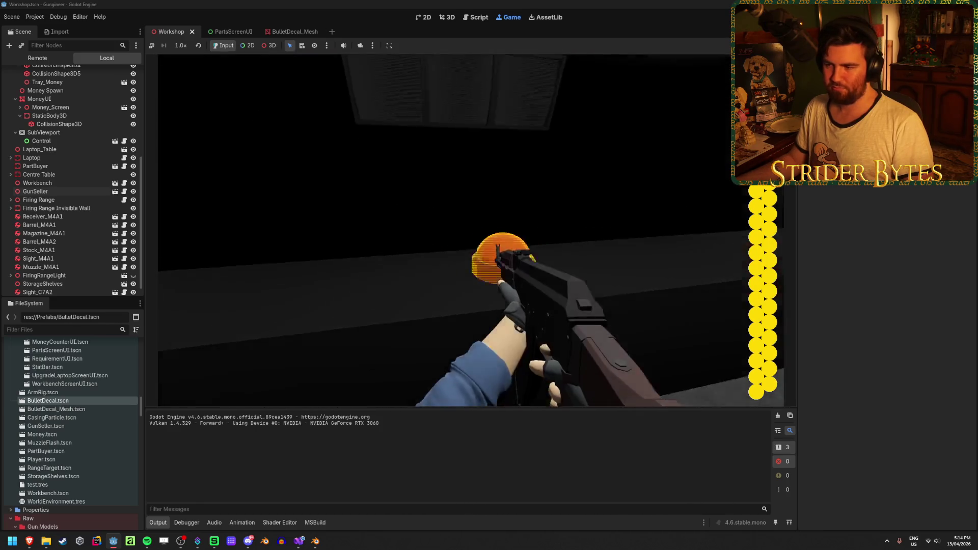
pyautogui.press('e')
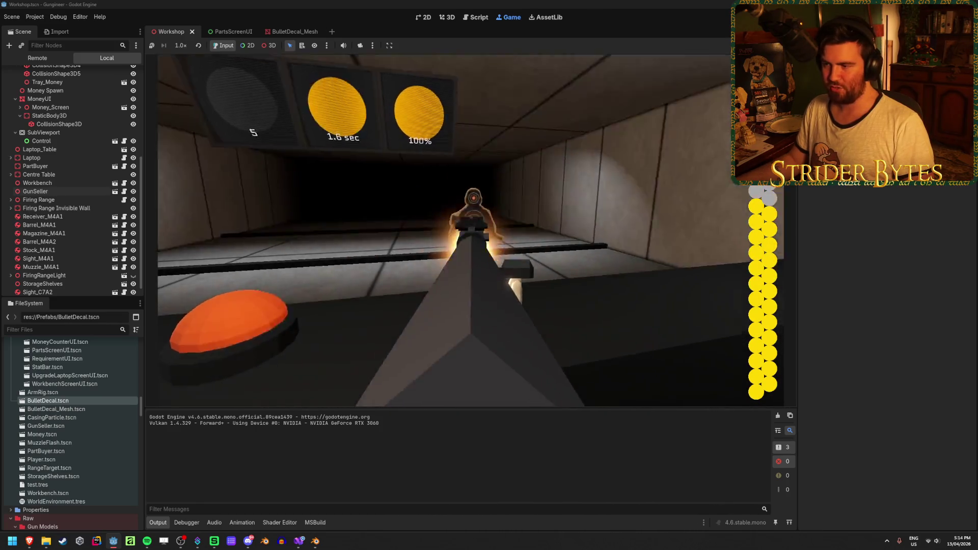
pyautogui.moveTo(471, 230); pyautogui.dragTo(471, 230)
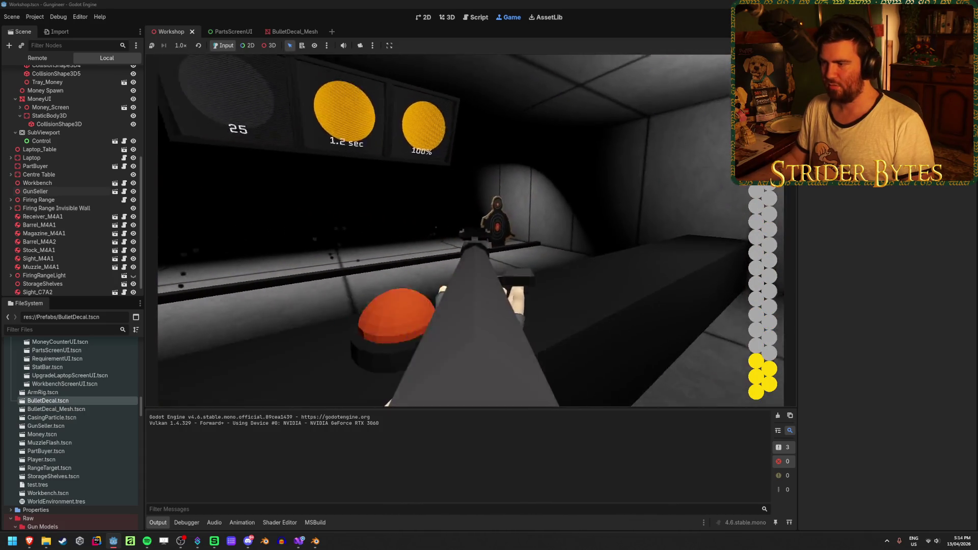
pyautogui.moveTo(471, 230); pyautogui.dragTo(471, 231)
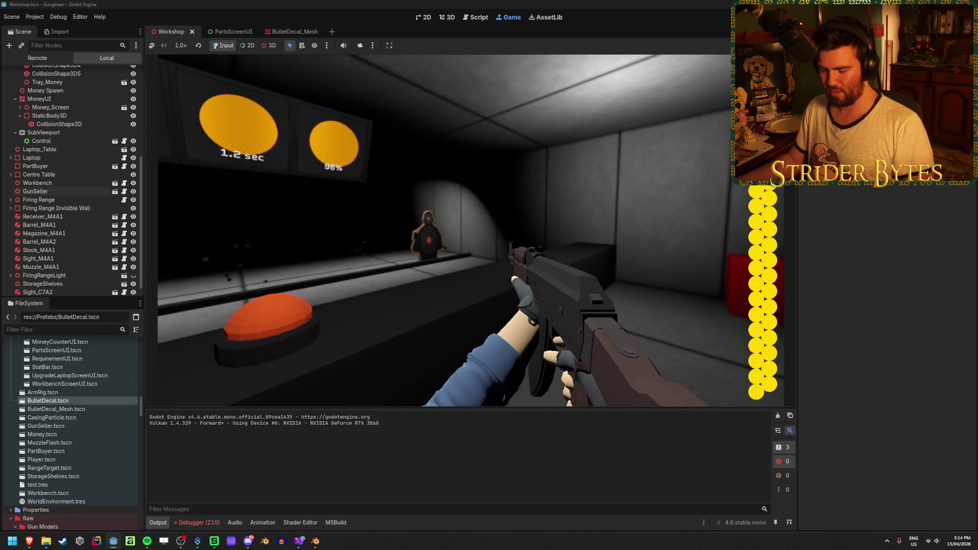
pyautogui.click(471, 230)
pyautogui.click(470, 230)
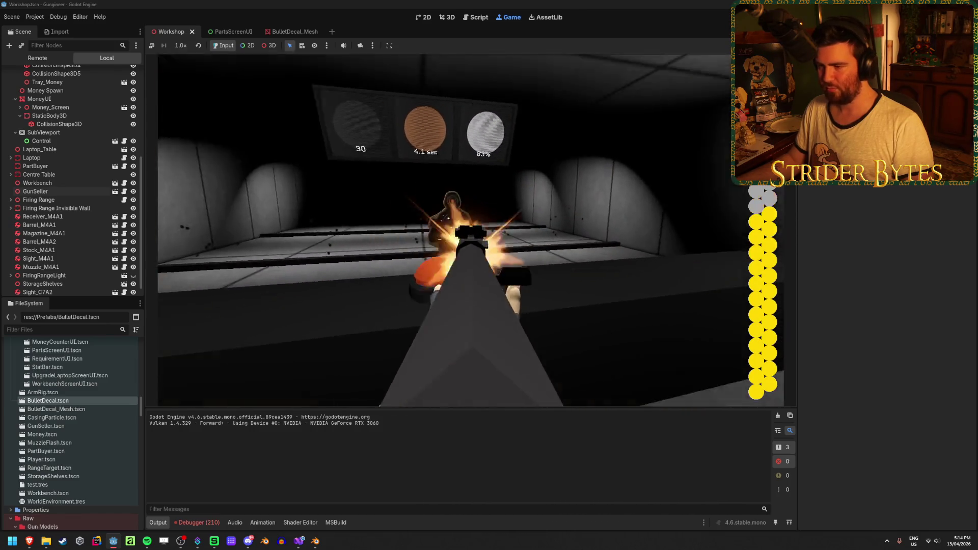
pyautogui.moveTo(471, 230); pyautogui.dragTo(470, 230)
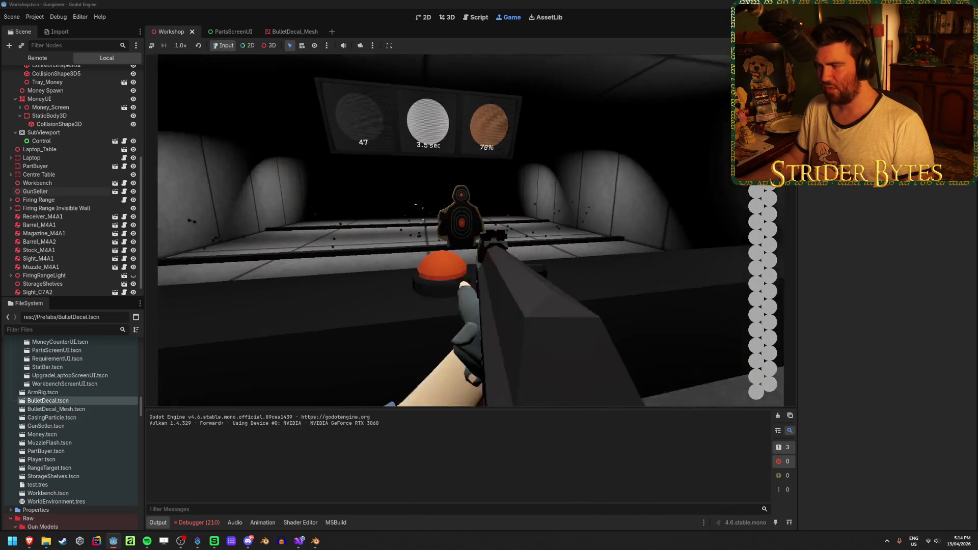
# - Reload the rifle and inspect it while stepping back from the range
pyautogui.press('r')
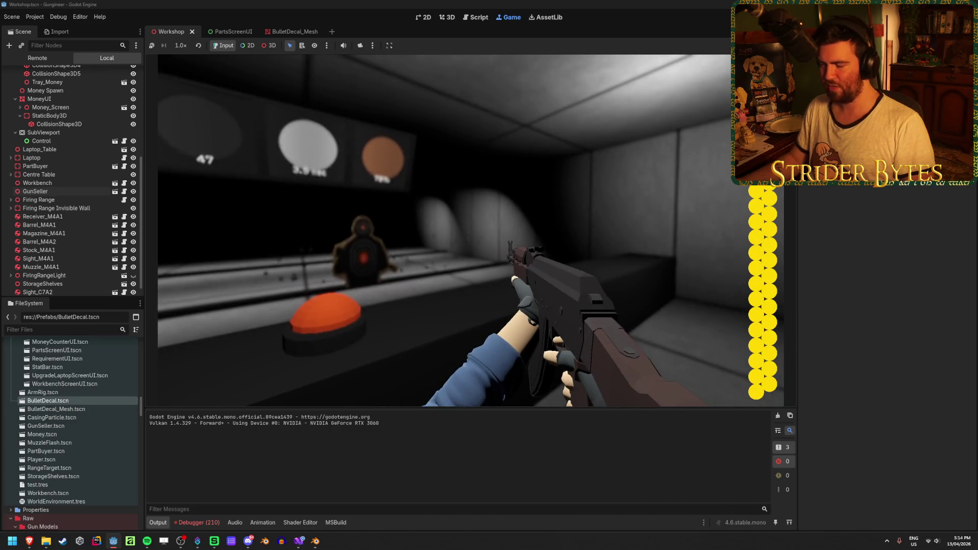
pyautogui.press('f')
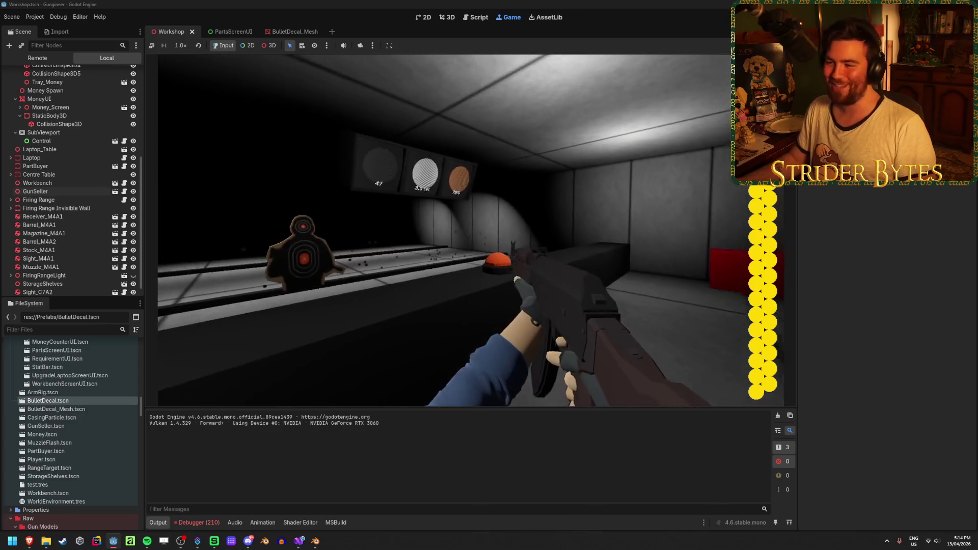
pyautogui.press('s')
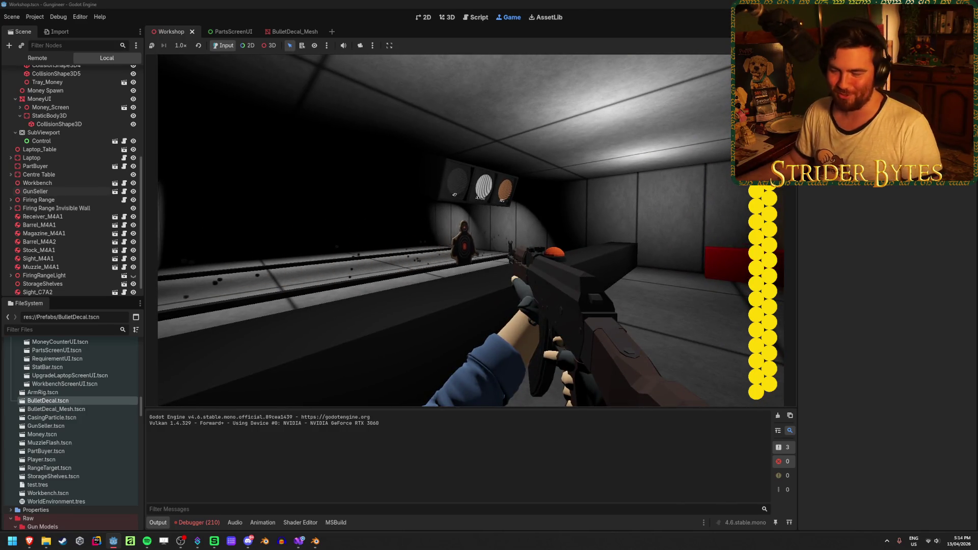
pyautogui.press('f')
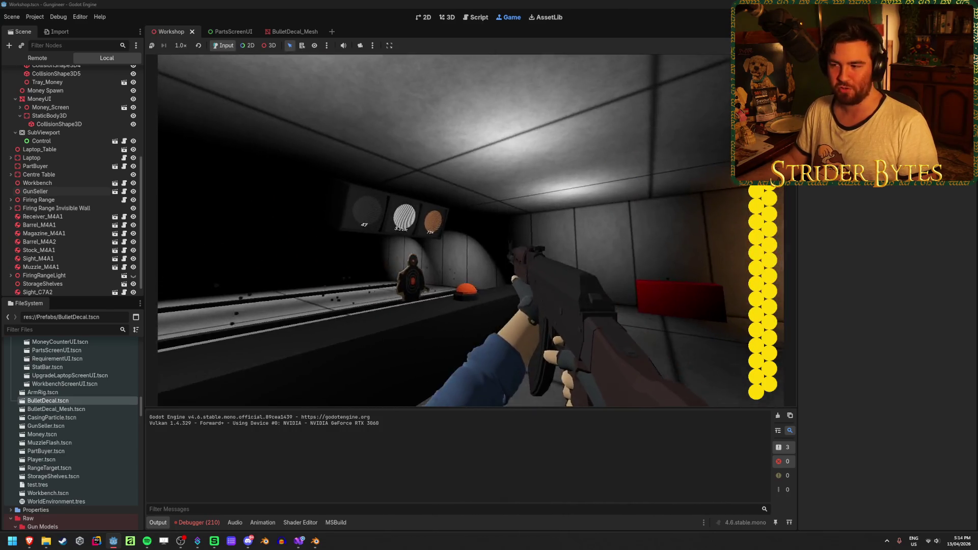
# - Walk forward past the range counter to the Contracts board
pyautogui.press('w')
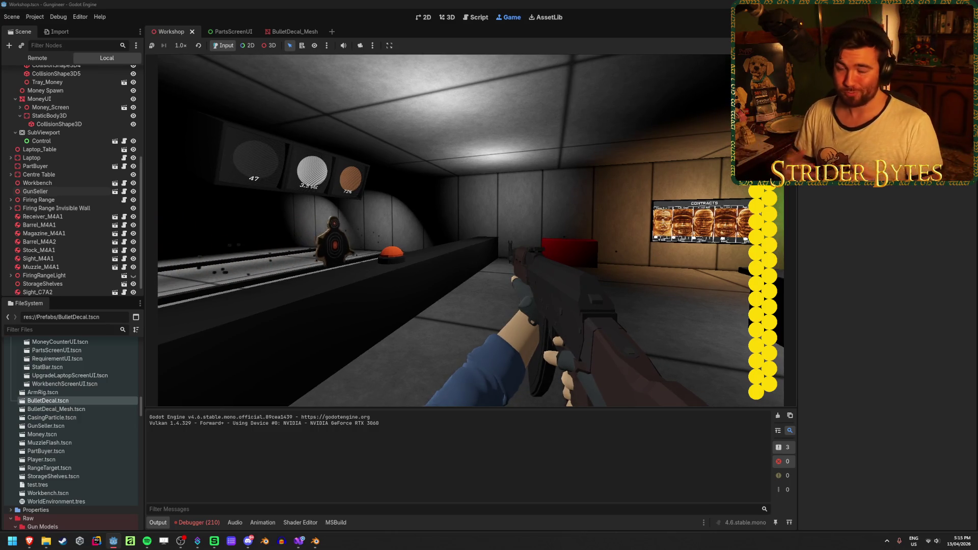
pyautogui.press('w')
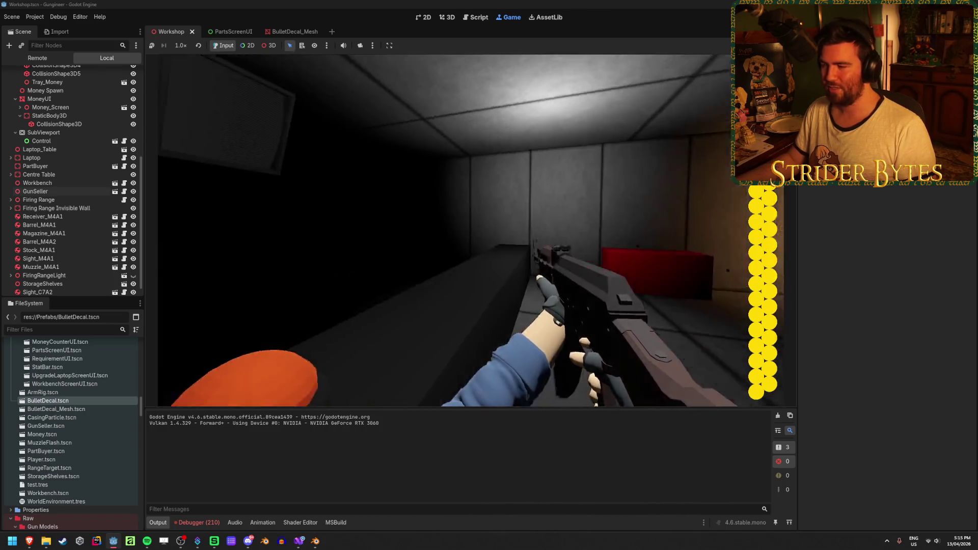
pyautogui.press('w')
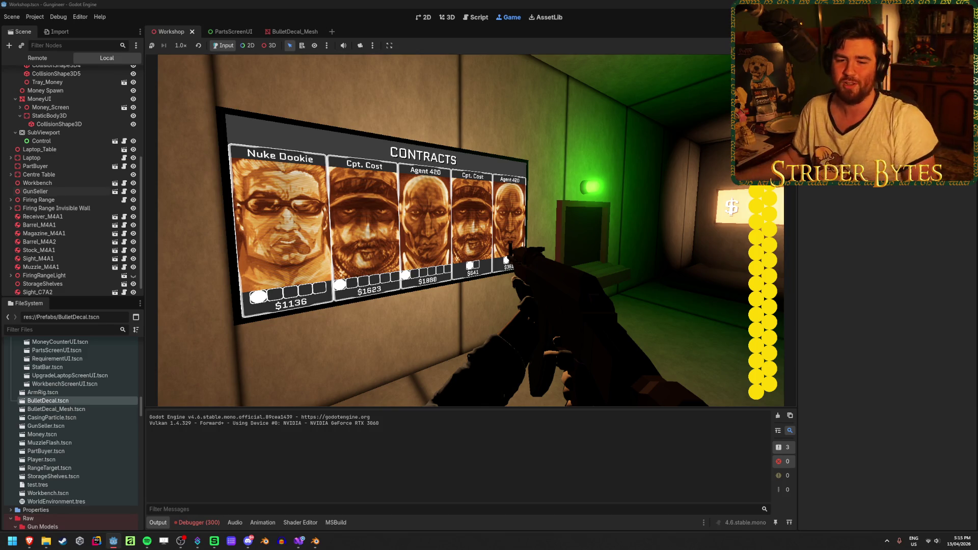
# - Walk through the green doorway, move the money stack, and open the laptop's UPGRADES screen
pyautogui.press('w')
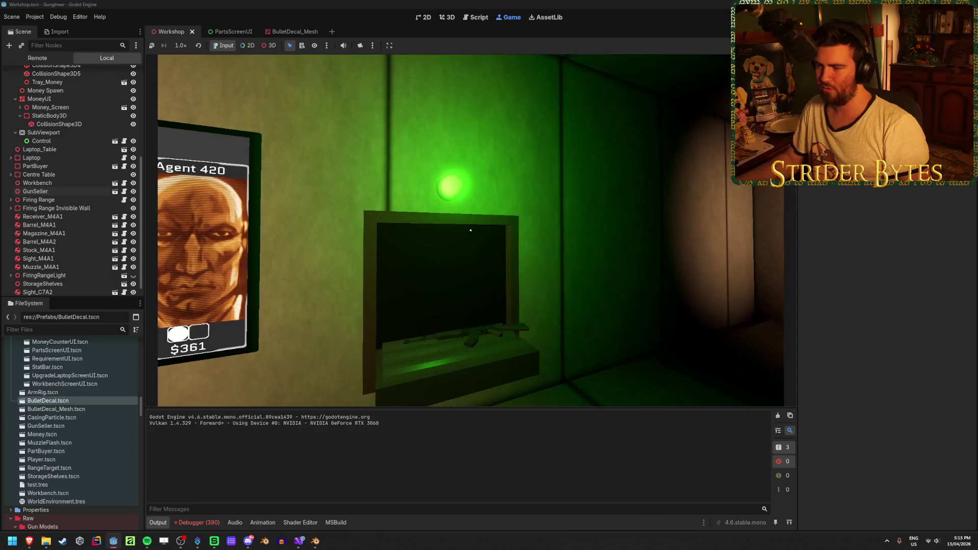
pyautogui.press('w')
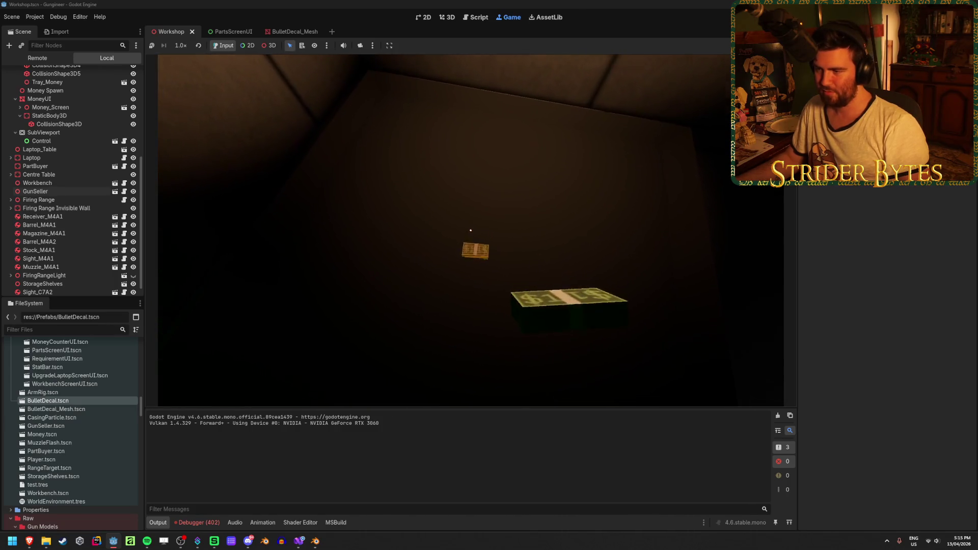
pyautogui.click(471, 231)
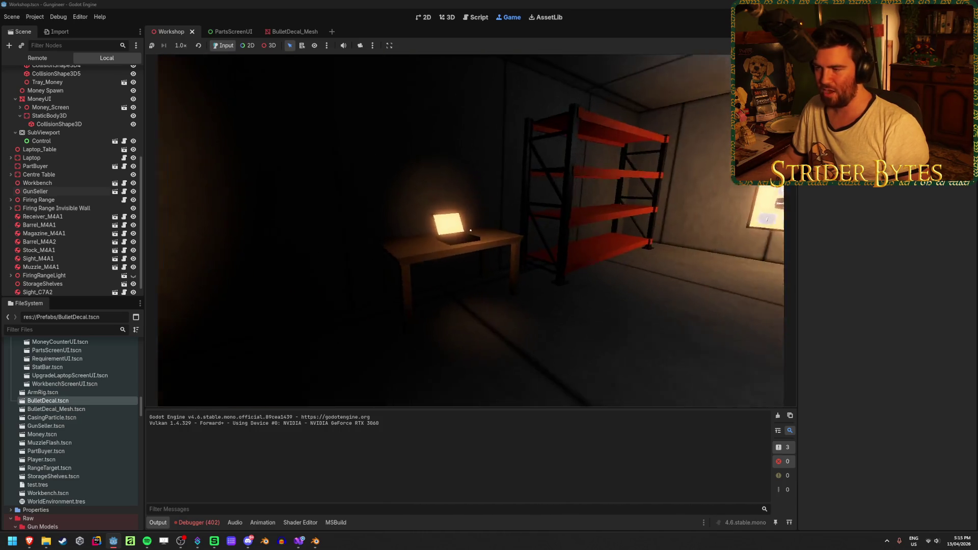
pyautogui.click(471, 230)
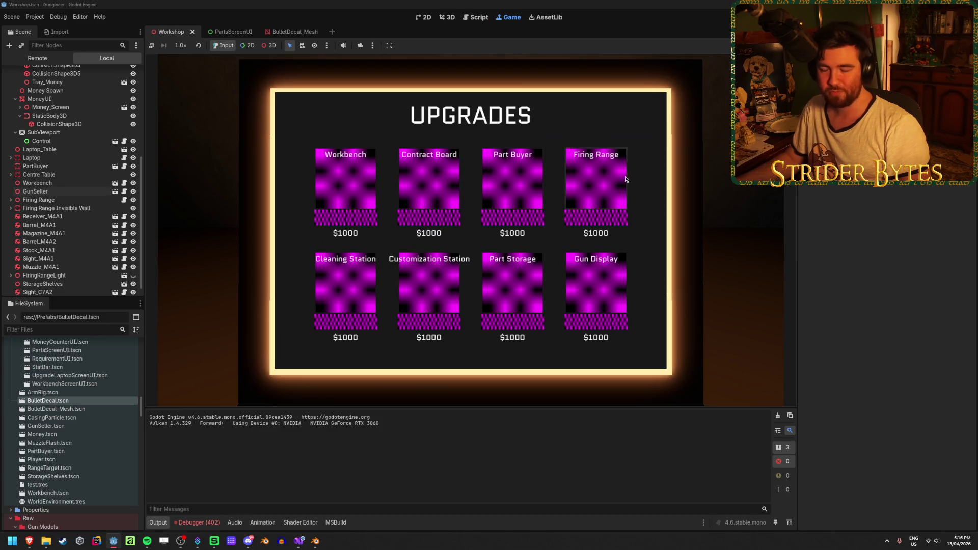
# - Close the laptop's UPGRADES screen with Escape
pyautogui.press('Escape')
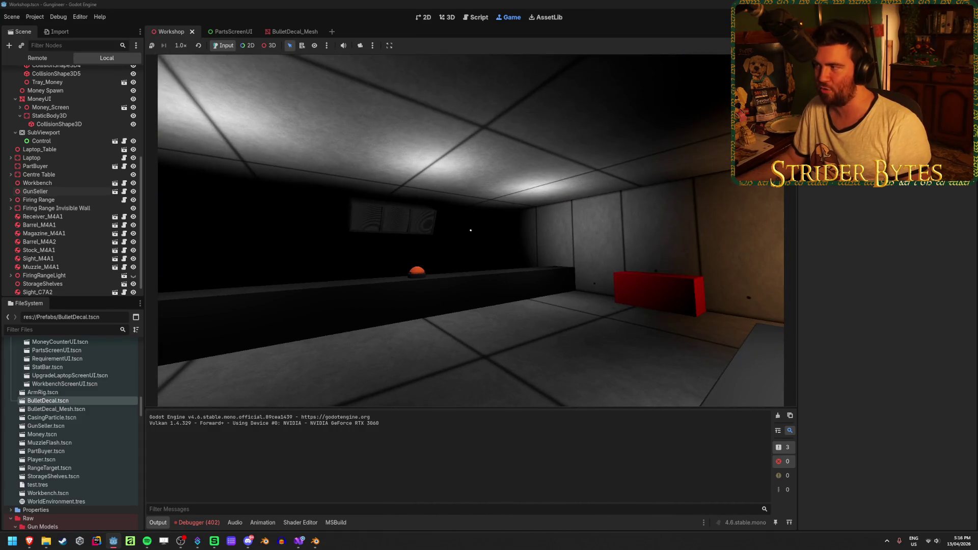
# - Stop the game, save Workshop, clear the output and 402 debugger errors, then return to Blender
pyautogui.press('F8')
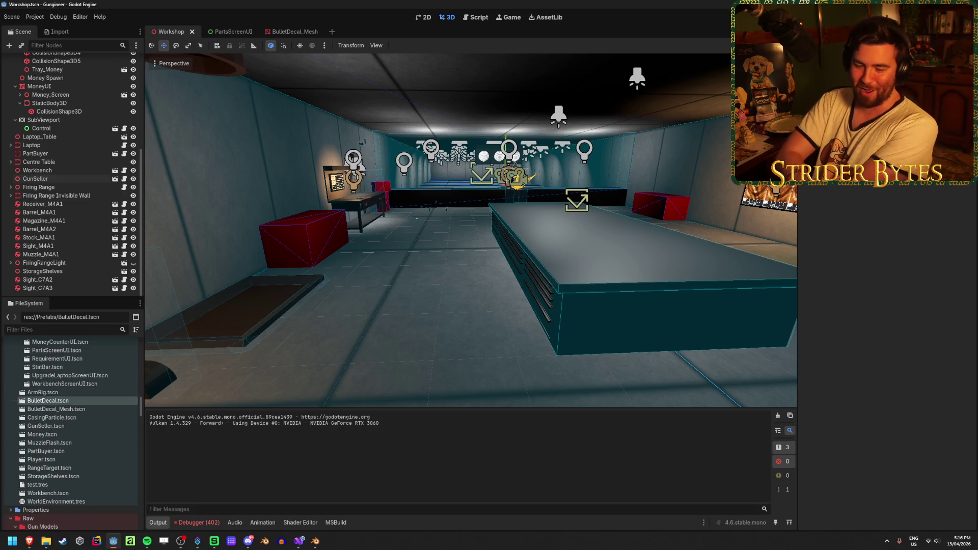
pyautogui.hotkey('ctrl', 's')
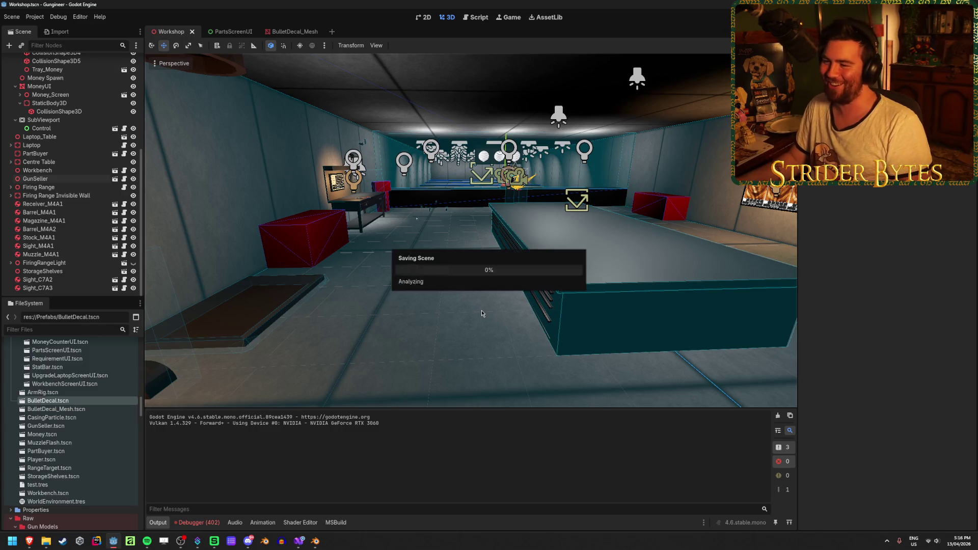
pyautogui.click(776, 419)
pyautogui.click(197, 523)
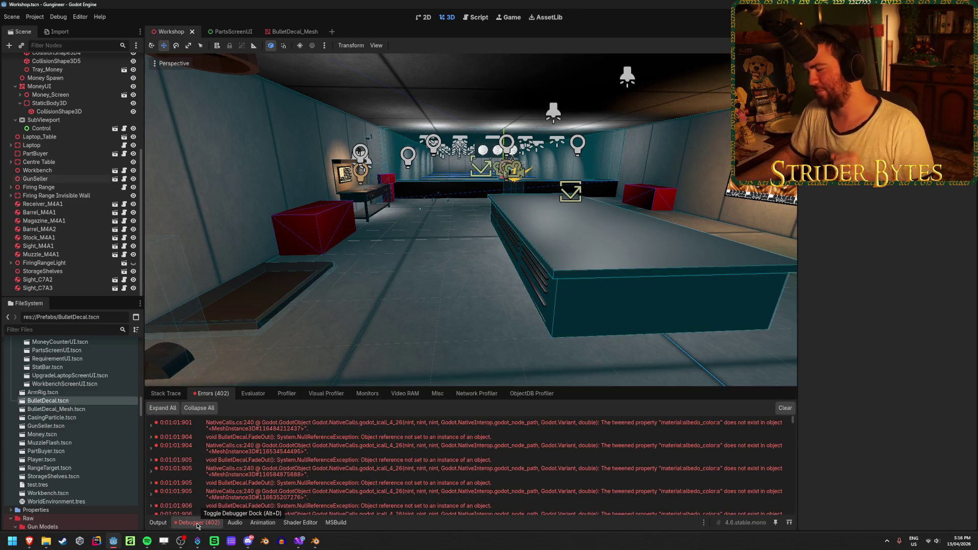
pyautogui.click(787, 407)
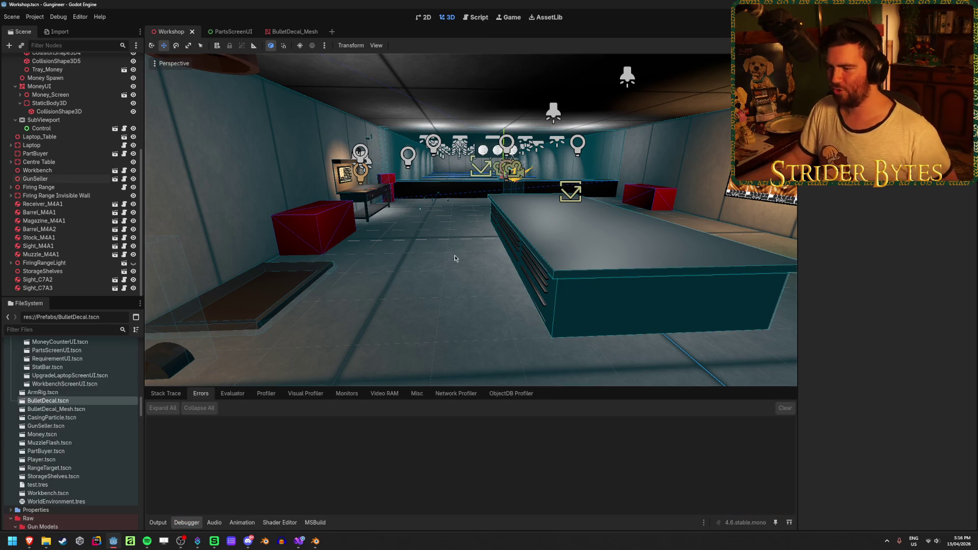
pyautogui.moveTo(315, 541)
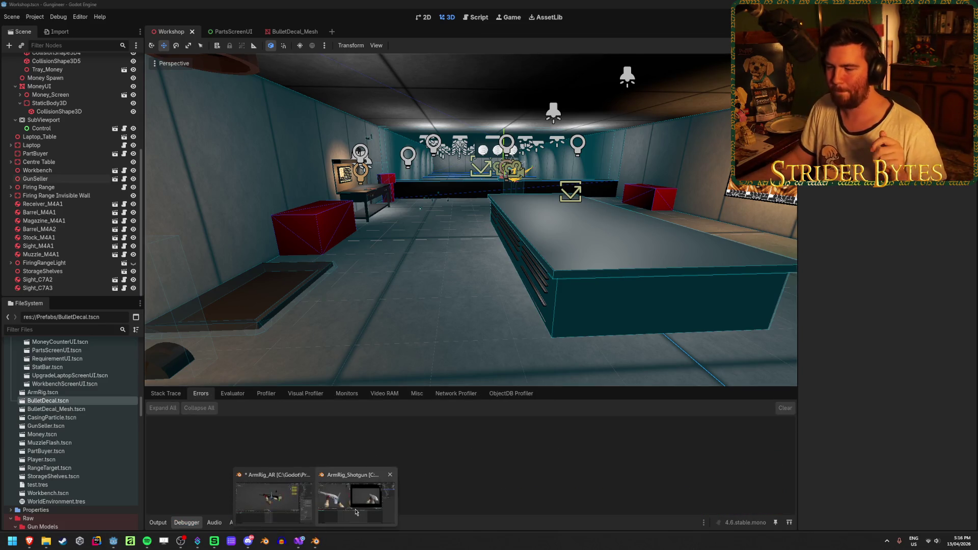
pyautogui.click(357, 497)
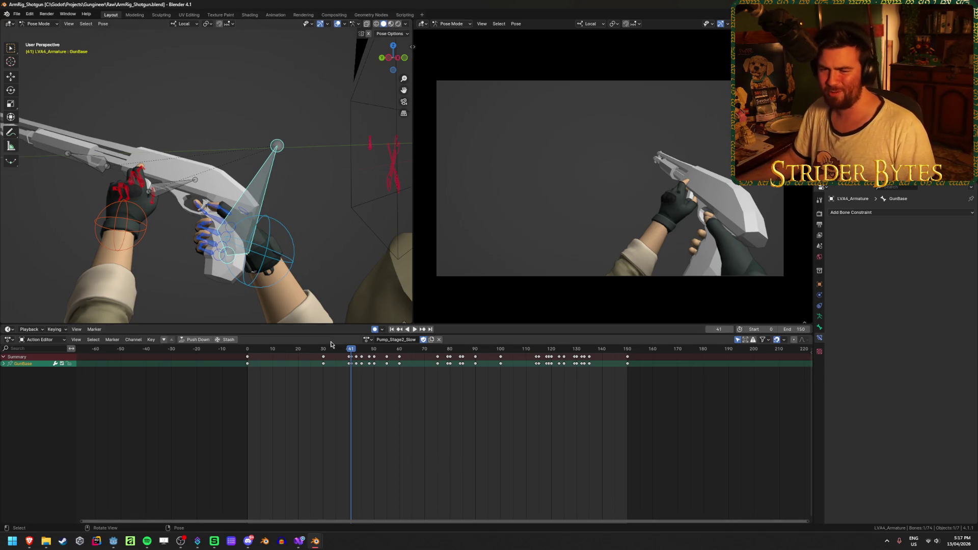
# - Play Pump_Stage2_Slow from the start, then stop and set the frame to 82
pyautogui.click(392, 330)
pyautogui.click(414, 329)
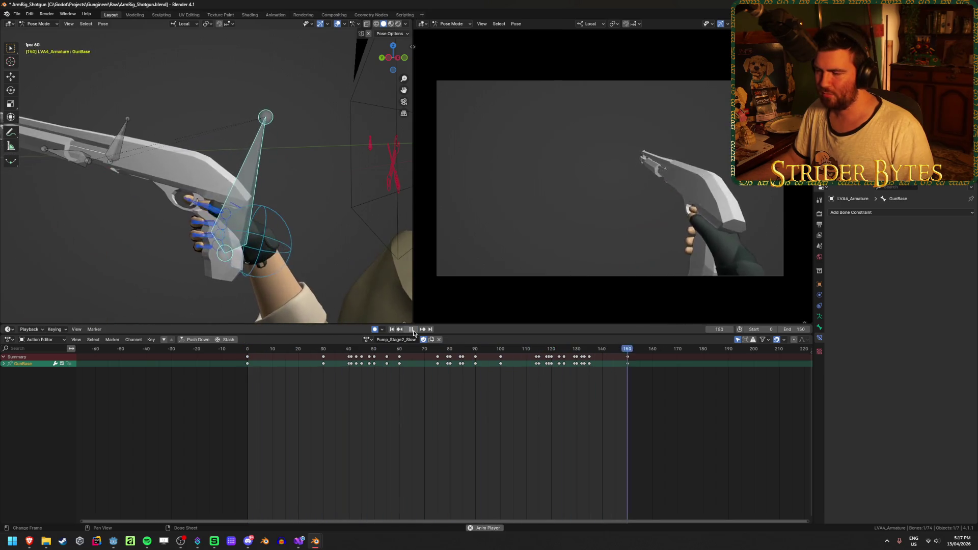
pyautogui.click(412, 330)
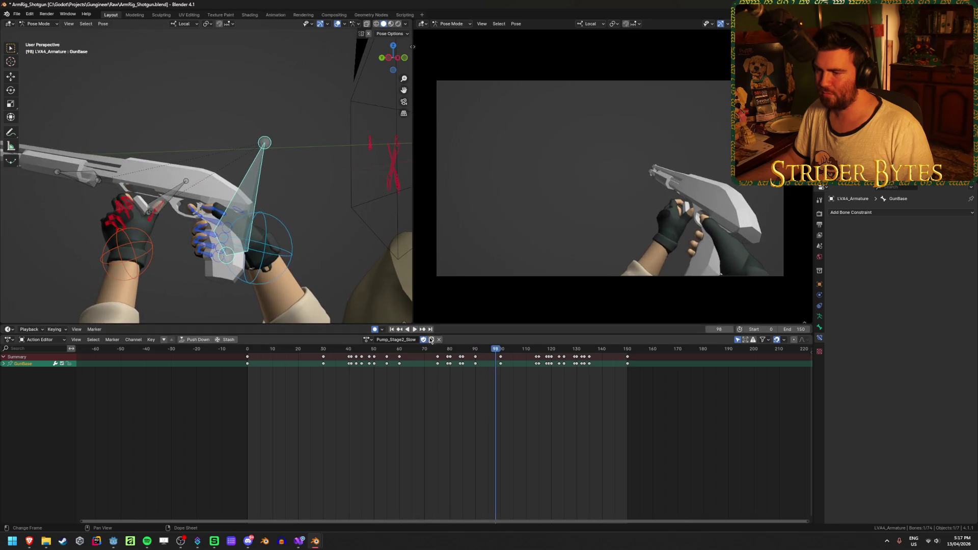
pyautogui.moveTo(478, 352); pyautogui.dragTo(455, 349)
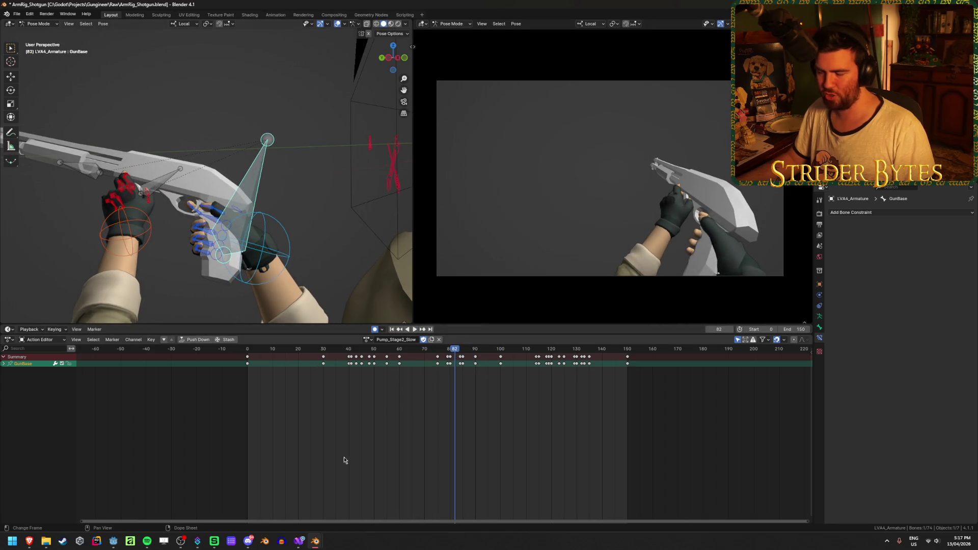
# - Show the GunBase curves in the Graph Editor, set frame 73, and save ArmRig_Shotgun.blend
pyautogui.hotkey('ctrl', 'Tab')
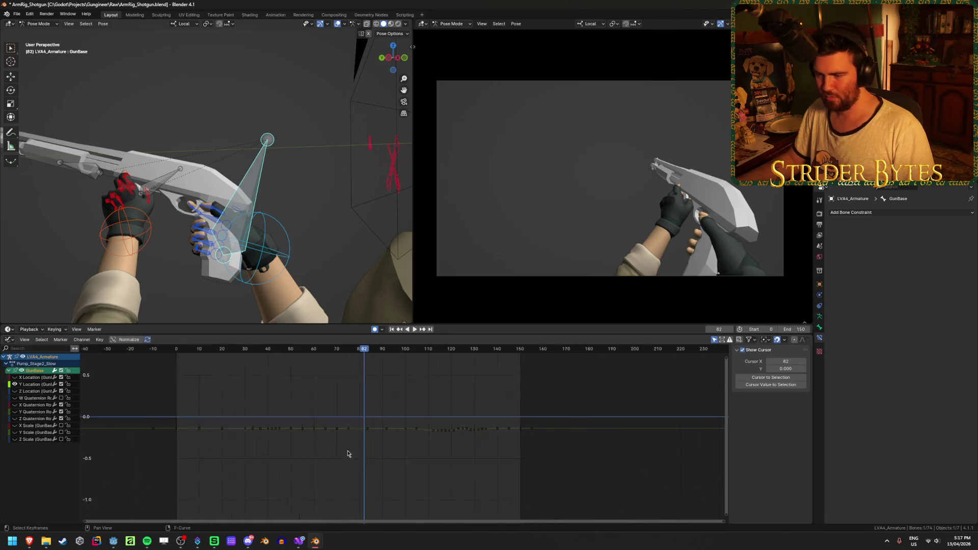
pyautogui.hotkey('ctrl', 's')
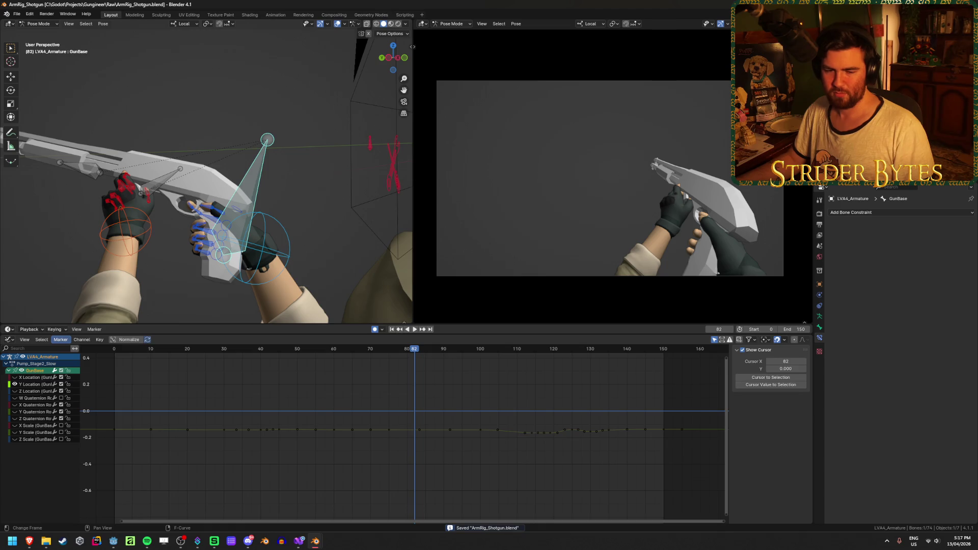
pyautogui.moveTo(428, 390)
pyautogui.mouseDown()
pyautogui.moveTo(301, 359)
pyautogui.moveTo(389, 367)
pyautogui.moveTo(323, 361)
pyautogui.moveTo(361, 357)
pyautogui.moveTo(435, 375)
pyautogui.moveTo(389, 378)
pyautogui.moveTo(425, 379)
pyautogui.moveTo(414, 388)
pyautogui.mouseUp()
pyautogui.hotkey('ctrl', 's')
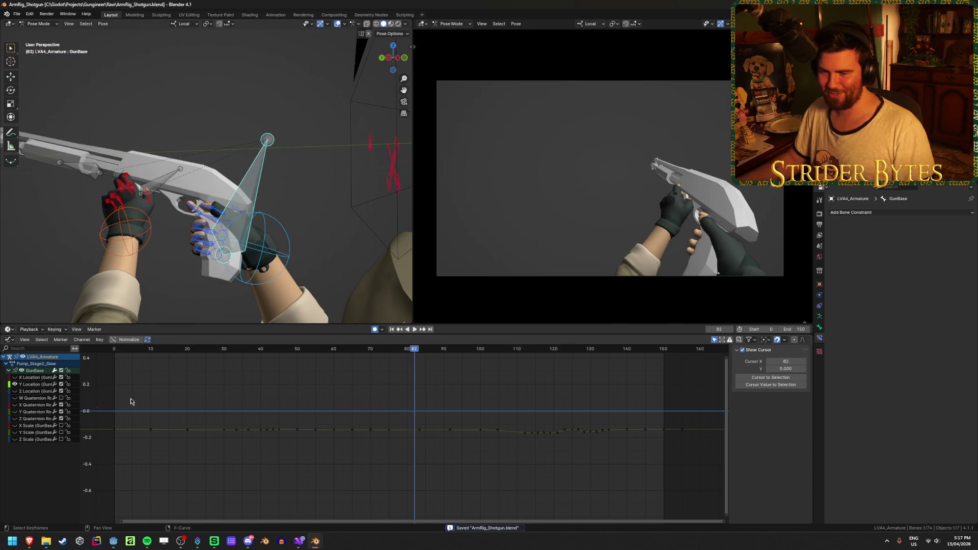
pyautogui.click(62, 391)
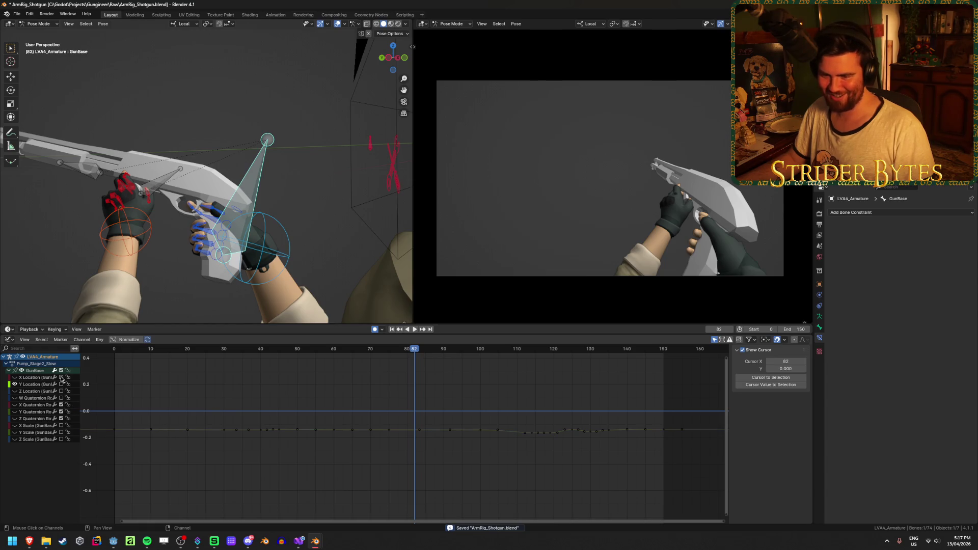
# - Hide the Y Location curve, show X Quaternion Rotation, frame it in view, and save
pyautogui.click(60, 405)
pyautogui.press('Home')
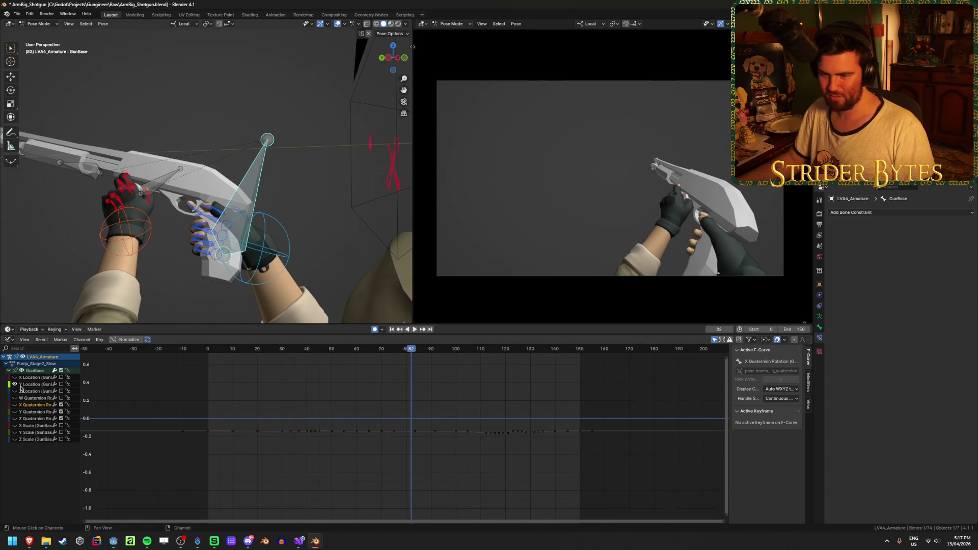
pyautogui.click(15, 385)
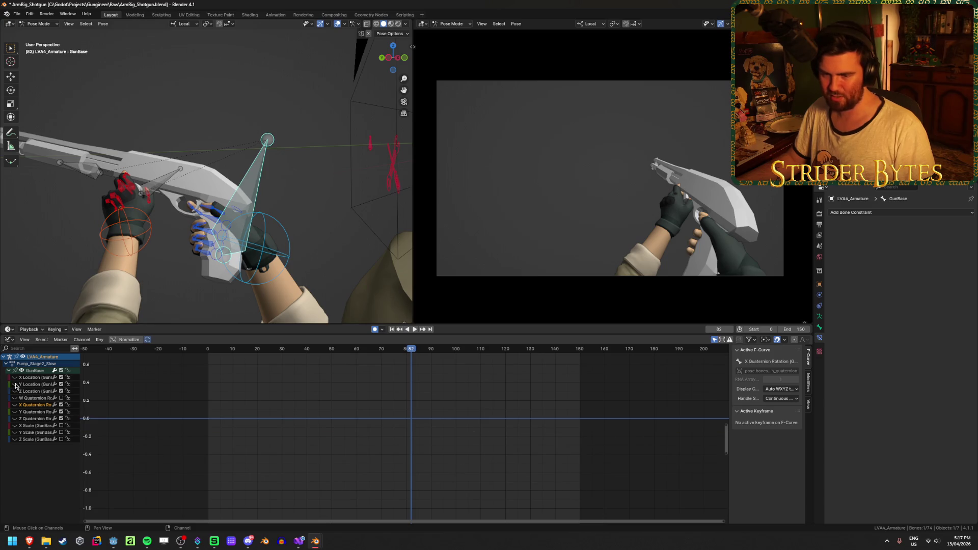
pyautogui.click(14, 406)
pyautogui.scroll(3, 377, 415)
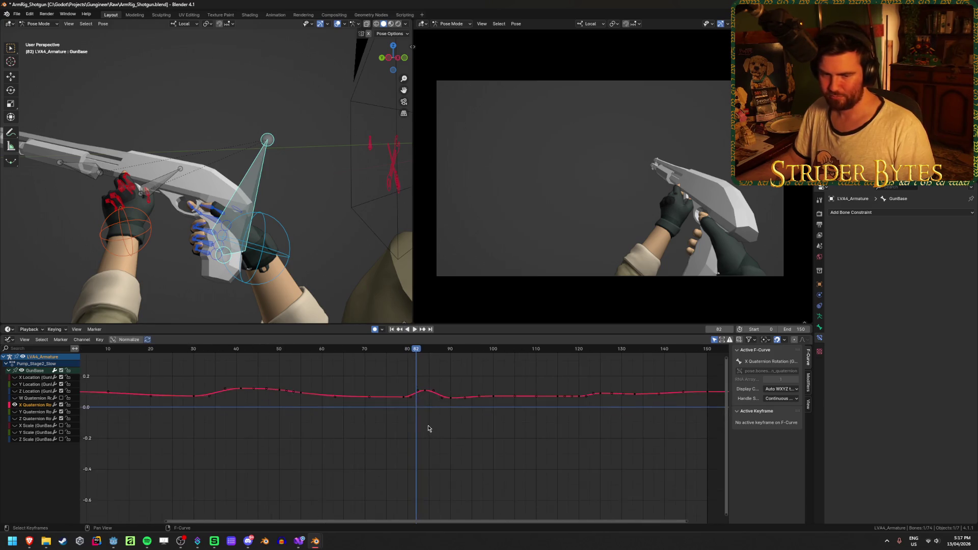
pyautogui.hotkey('ctrl', 's')
pyautogui.moveTo(428, 429); pyautogui.dragTo(416, 446, button='middle')
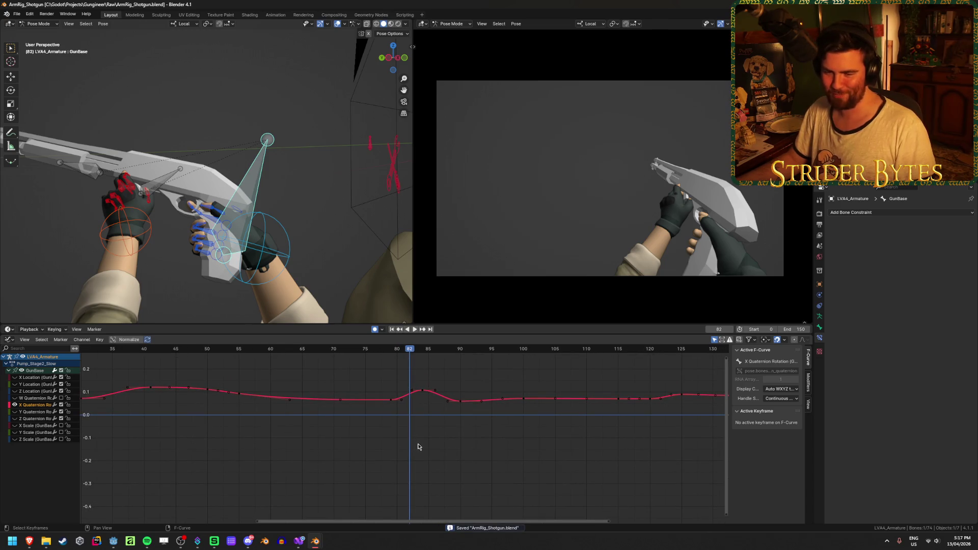
pyautogui.scroll(2, 417, 445)
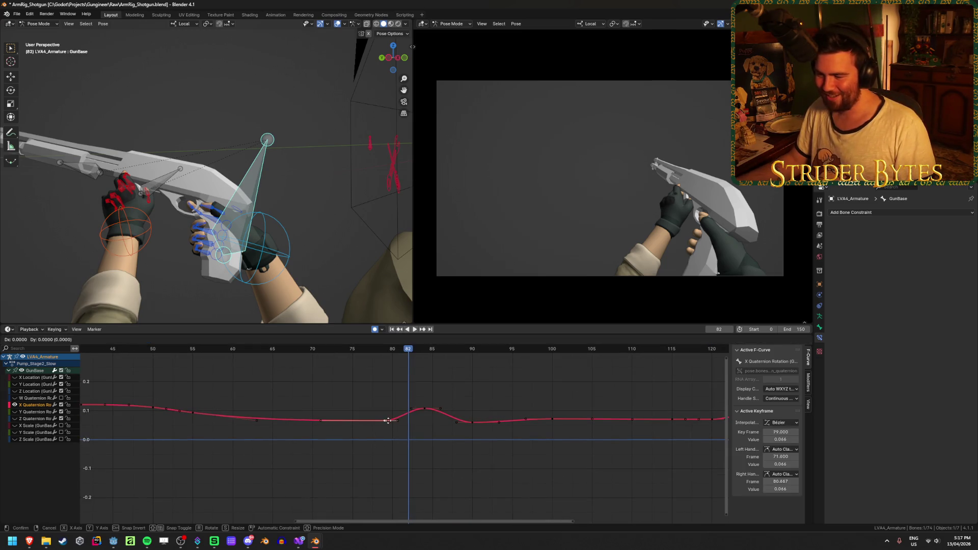
pyautogui.click(475, 464)
pyautogui.hotkey('ctrl', 's')
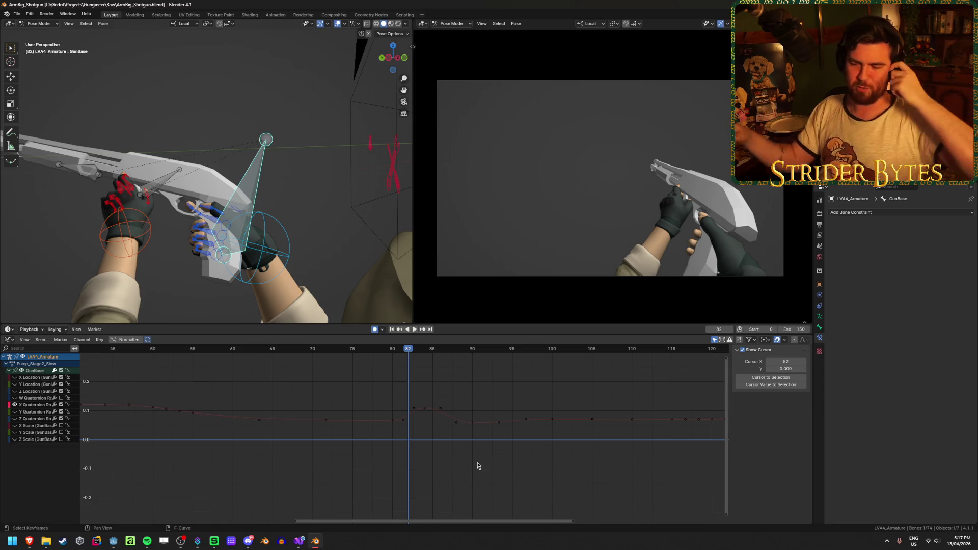
# - Move the frame-84 X Quaternion Rotation key to 0.086, replay the animation, and save
pyautogui.moveTo(397, 351)
pyautogui.mouseDown()
pyautogui.moveTo(423, 352)
pyautogui.moveTo(350, 352)
pyautogui.moveTo(426, 370)
pyautogui.mouseUp()
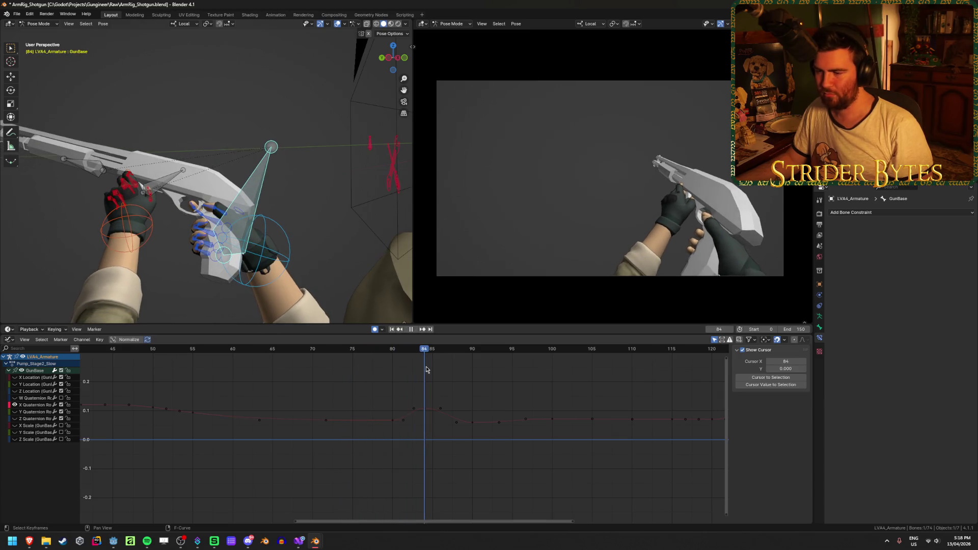
pyautogui.click(428, 410)
pyautogui.press('g')
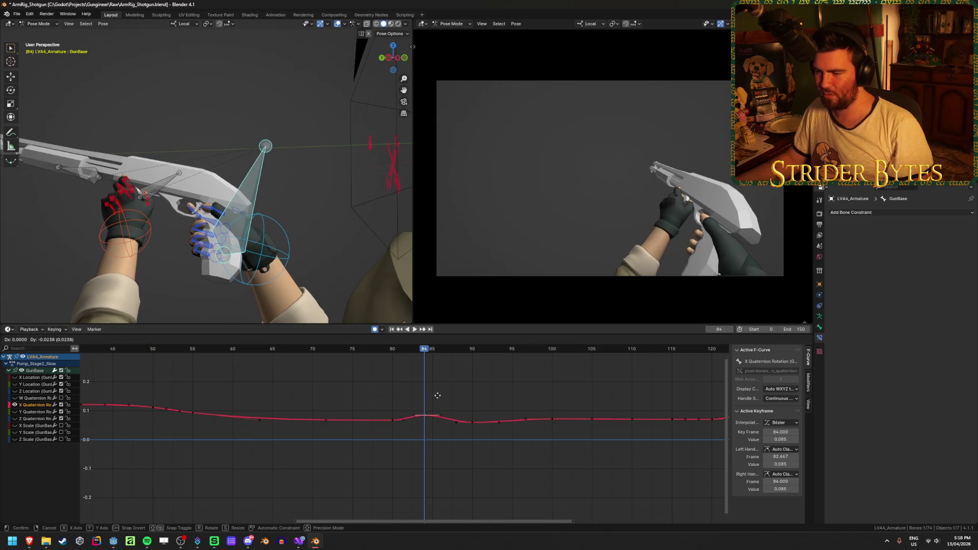
pyautogui.click(437, 395)
pyautogui.press('space')
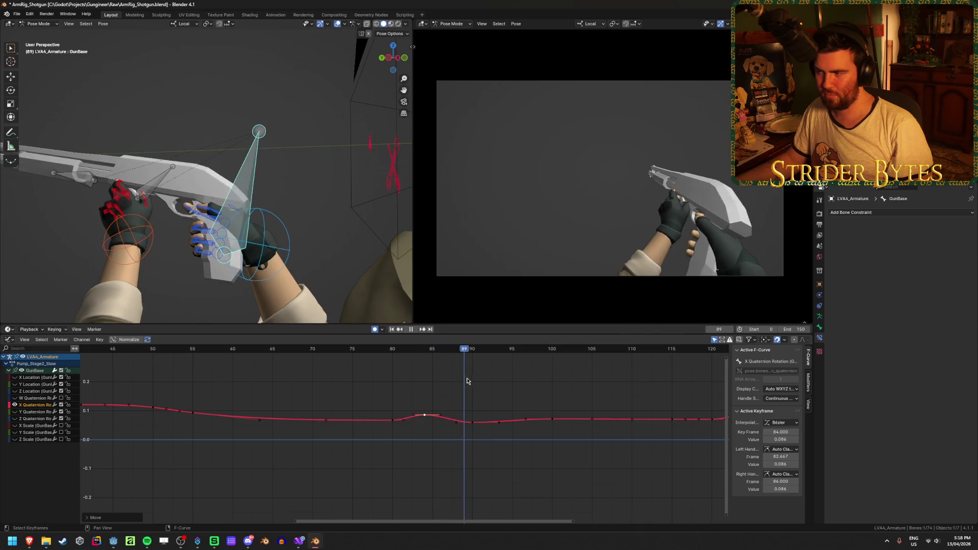
pyautogui.moveTo(498, 381)
pyautogui.mouseDown()
pyautogui.moveTo(727, 382)
pyautogui.moveTo(223, 397)
pyautogui.mouseUp()
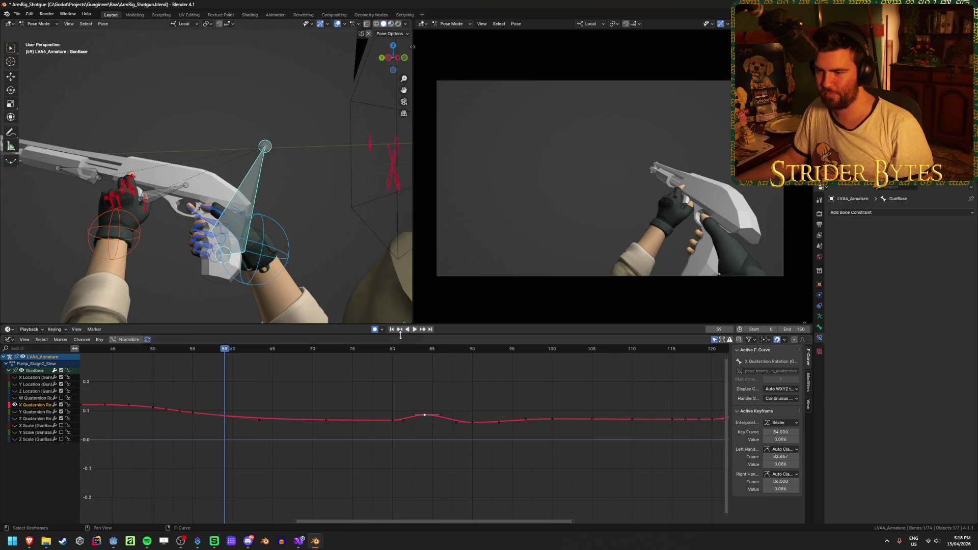
pyautogui.scroll(-5, 328, 430)
pyautogui.hotkey('ctrl', 's')
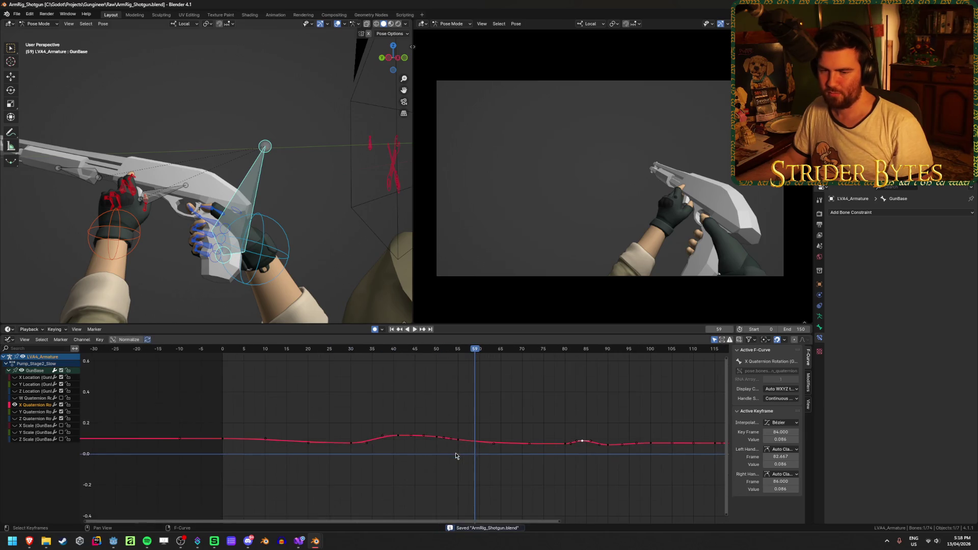
# - Play the pump animation from the start, then stop and scrub back to frame 41
pyautogui.moveTo(456, 456); pyautogui.dragTo(394, 438, button='middle')
pyautogui.click(391, 330)
pyautogui.click(415, 329)
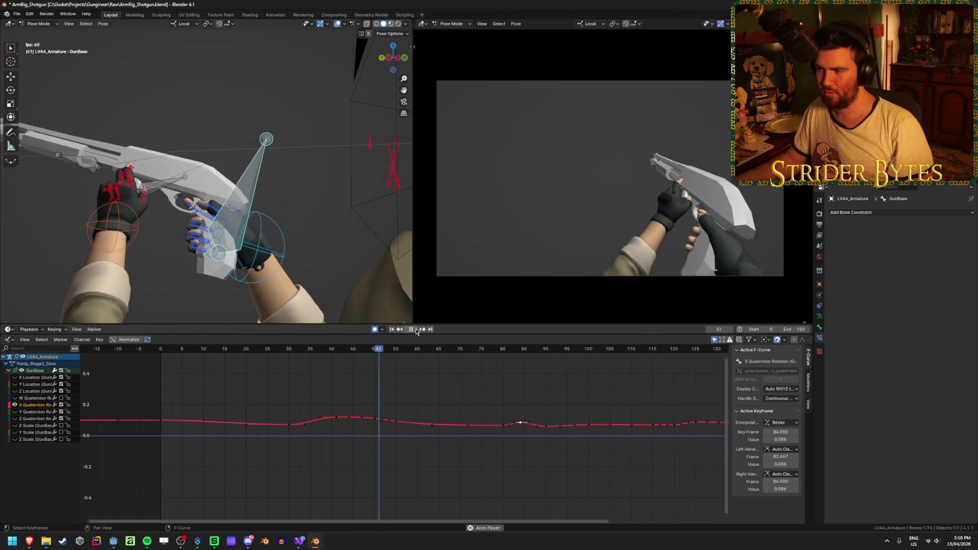
pyautogui.press('space')
pyautogui.moveTo(344, 348)
pyautogui.mouseDown()
pyautogui.moveTo(278, 348)
pyautogui.moveTo(337, 351)
pyautogui.mouseUp()
pyautogui.press('space')
pyautogui.scroll(5, 334, 411)
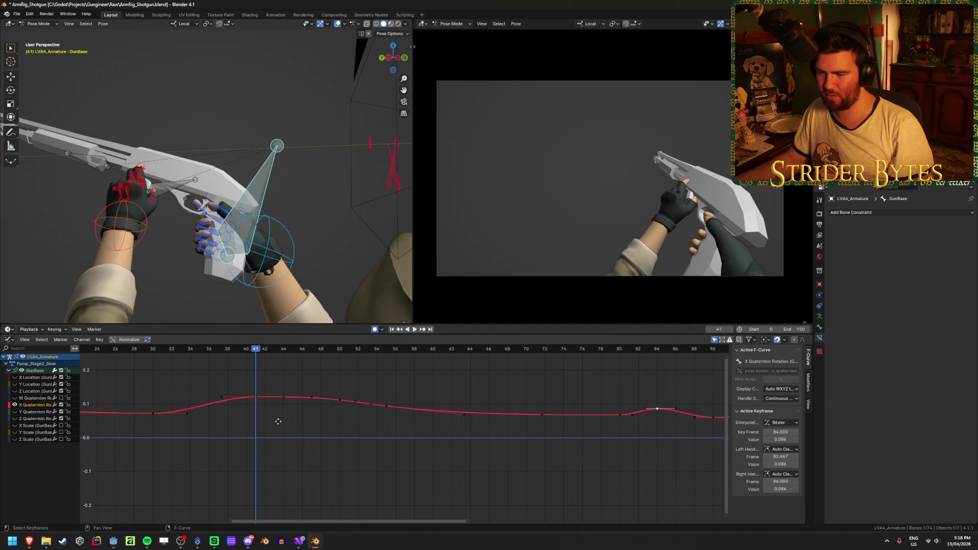
# - Box-select the X Quaternion Rotation keys from frames 41–48 and lower them slightly
pyautogui.click(379, 419)
pyautogui.moveTo(355, 387)
pyautogui.mouseDown()
pyautogui.moveTo(503, 435)
pyautogui.moveTo(452, 433)
pyautogui.mouseUp()
pyautogui.press('g')
pyautogui.rightClick(453, 435)
pyautogui.moveTo(479, 400); pyautogui.dragTo(370, 437)
pyautogui.press('g')
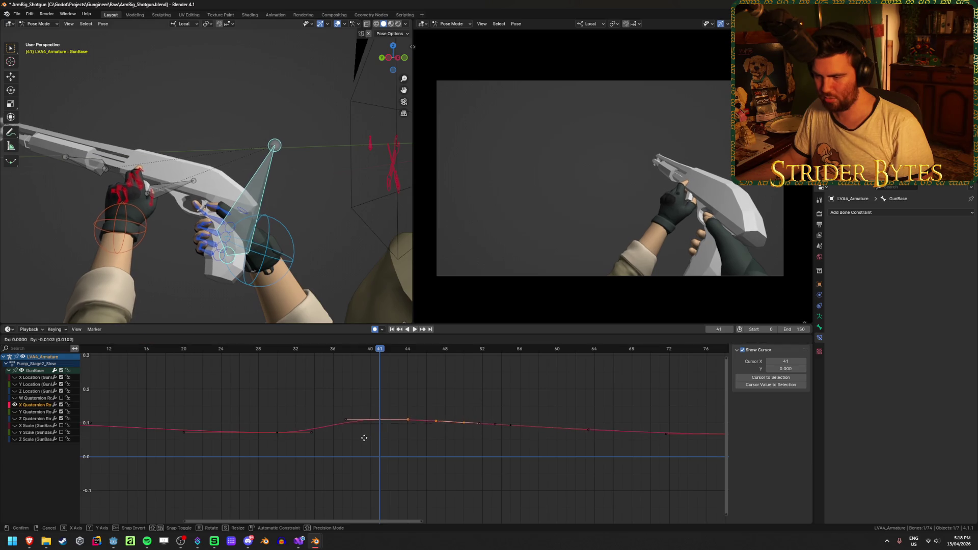
pyautogui.click(362, 437)
# - Save ArmRig_Shotgun.blend and replay the animation from frame 0 to review the flattened hump
pyautogui.click(299, 351)
pyautogui.press('space')
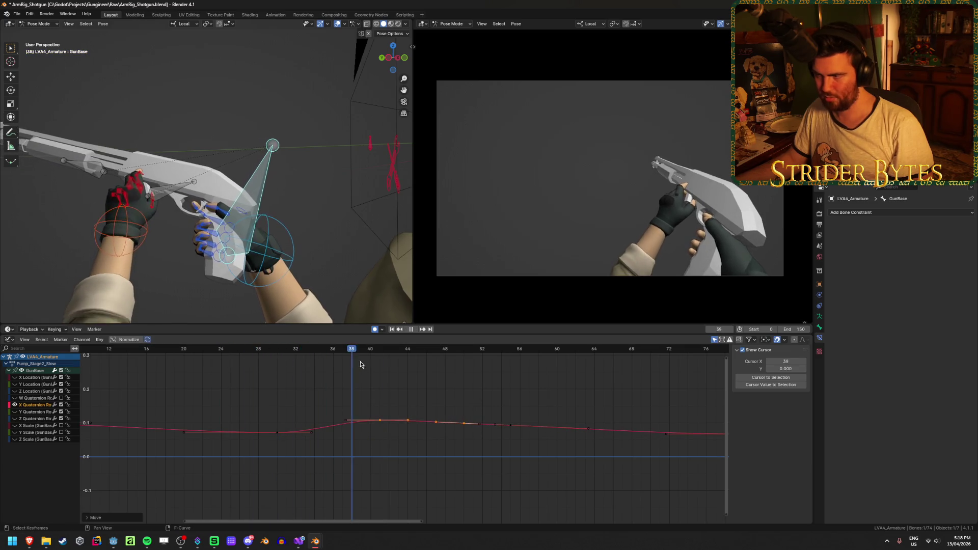
pyautogui.press('Escape')
pyautogui.hotkey('ctrl', 's')
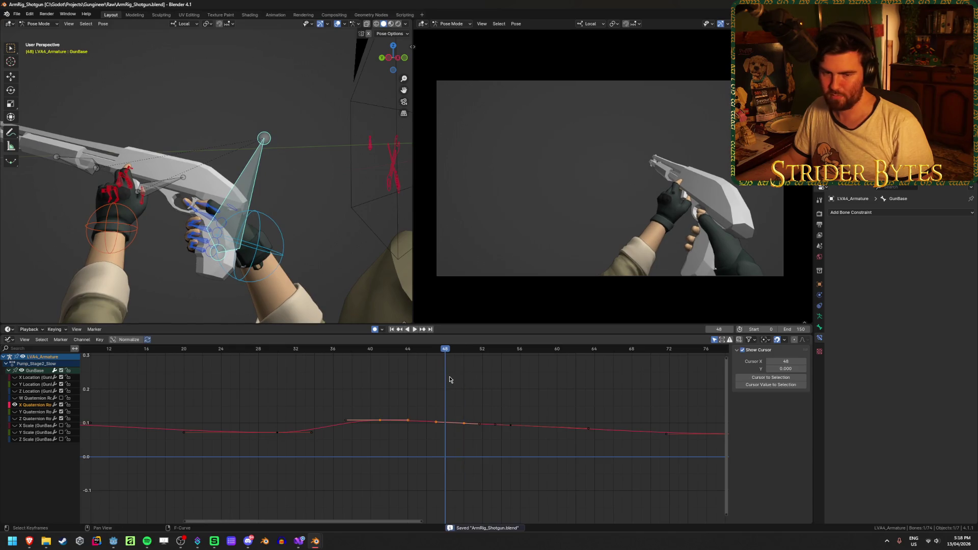
pyautogui.click(391, 330)
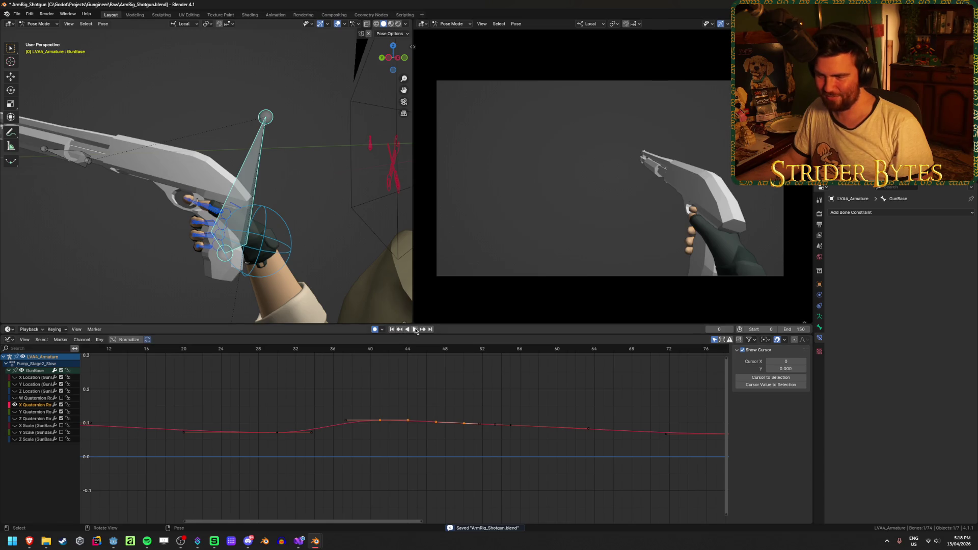
pyautogui.click(415, 329)
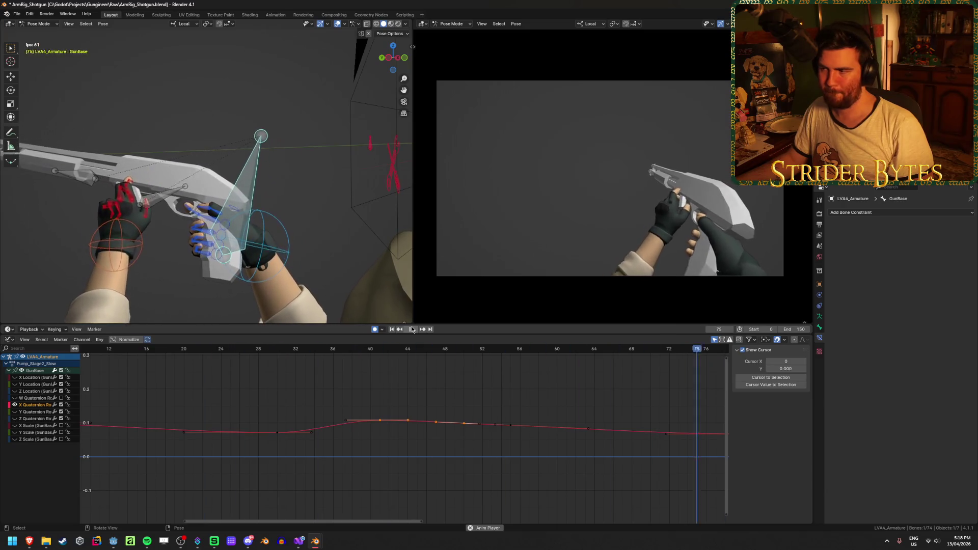
pyautogui.moveTo(211, 367)
pyautogui.mouseDown()
pyautogui.moveTo(291, 360)
pyautogui.moveTo(437, 382)
pyautogui.moveTo(389, 383)
pyautogui.mouseUp()
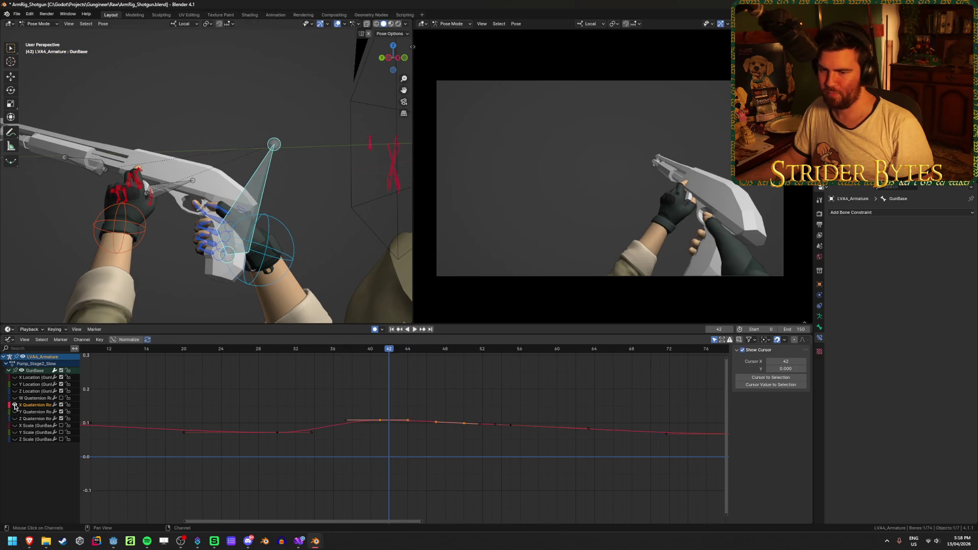
# - Show and fit the Y Location curve, then play and scrub frames 56–70
pyautogui.keyDown('ctrl'); pyautogui.click(14, 384); pyautogui.keyUp('ctrl')
pyautogui.press('Home')
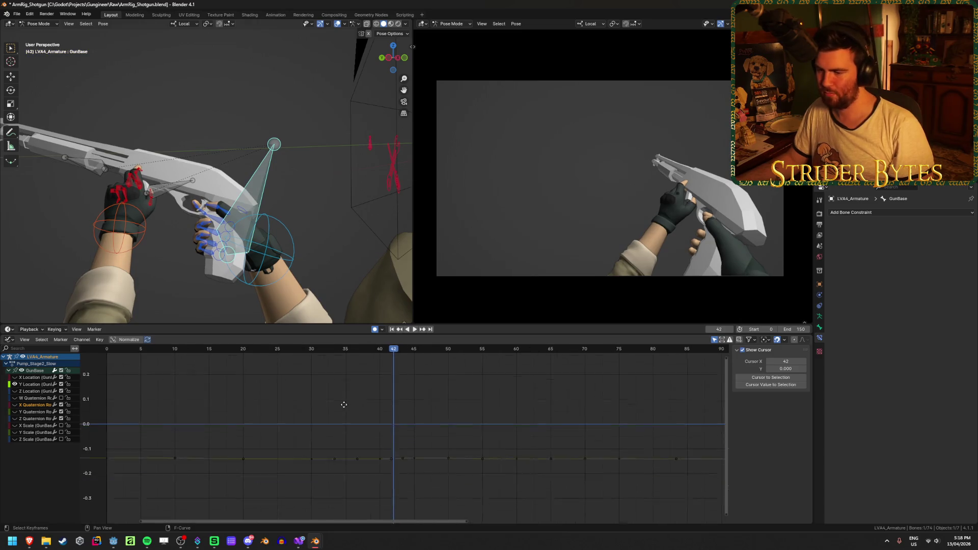
pyautogui.press('space')
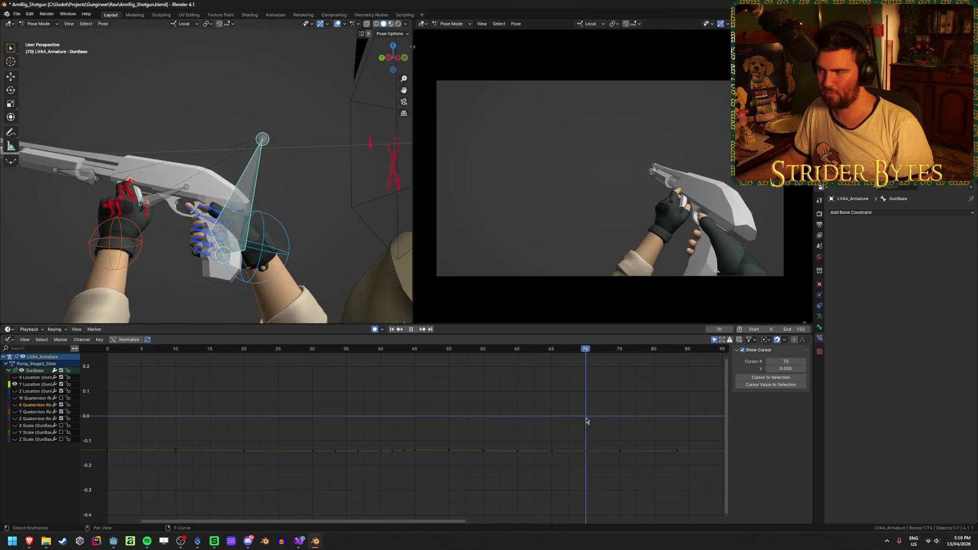
pyautogui.moveTo(586, 421)
pyautogui.mouseDown()
pyautogui.moveTo(526, 416)
pyautogui.moveTo(571, 417)
pyautogui.mouseUp()
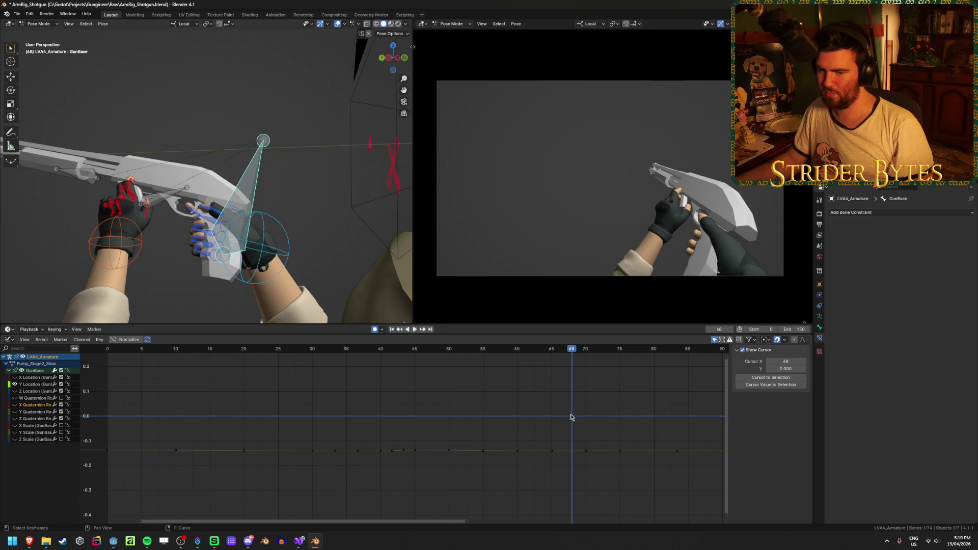
pyautogui.keyDown('ctrl'); pyautogui.scroll(-8, 474, 456); pyautogui.keyUp('ctrl')
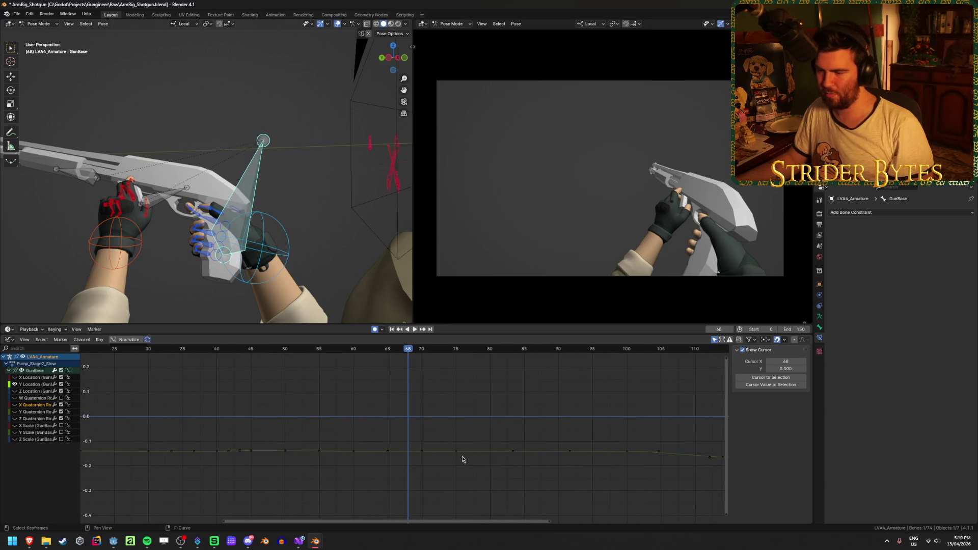
pyautogui.click(456, 458)
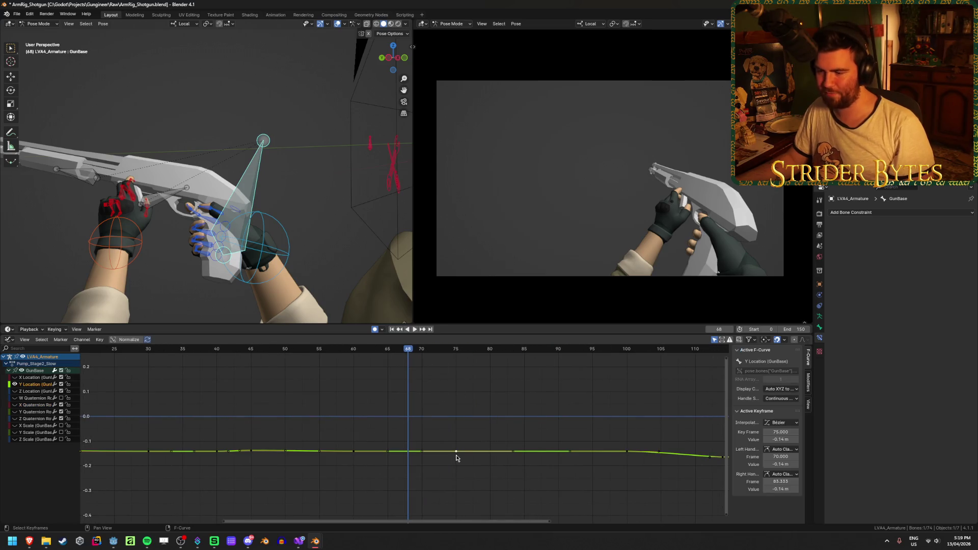
# - Switch to the Z Location curve at frame 75, select it, save, and play
pyautogui.click(15, 385)
pyautogui.click(15, 391)
pyautogui.keyDown('shift'); pyautogui.scroll(3, 413, 433); pyautogui.keyUp('shift')
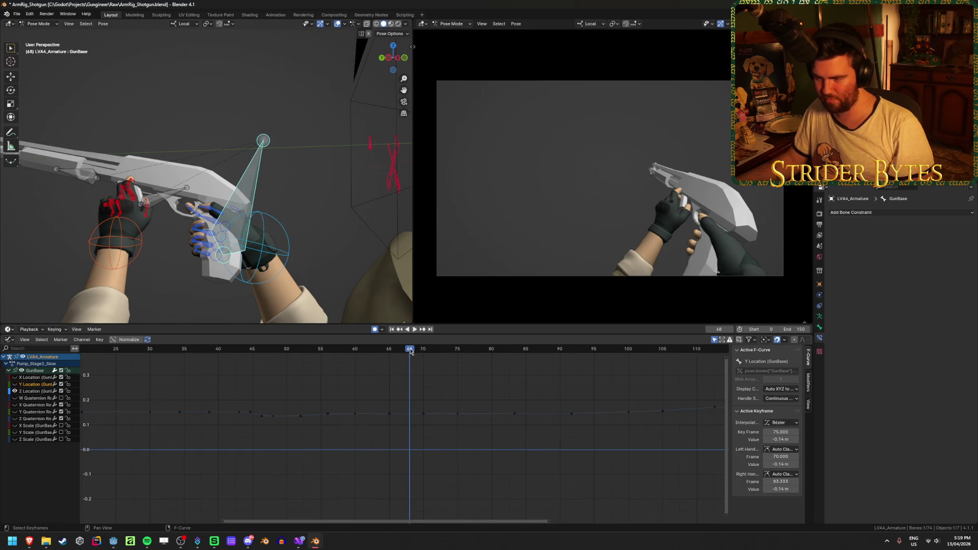
pyautogui.moveTo(411, 351); pyautogui.dragTo(457, 350)
pyautogui.click(457, 414)
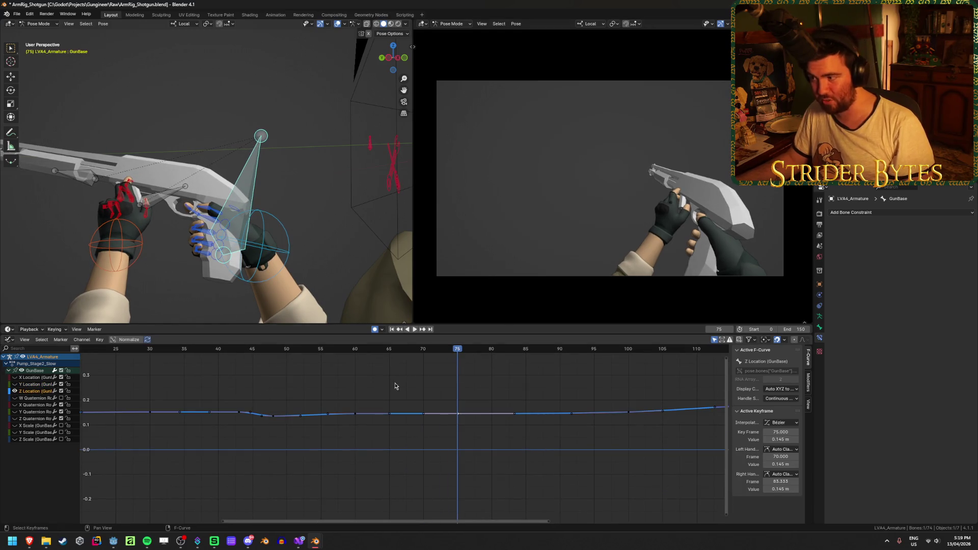
pyautogui.hotkey('ctrl', 's')
pyautogui.press('space')
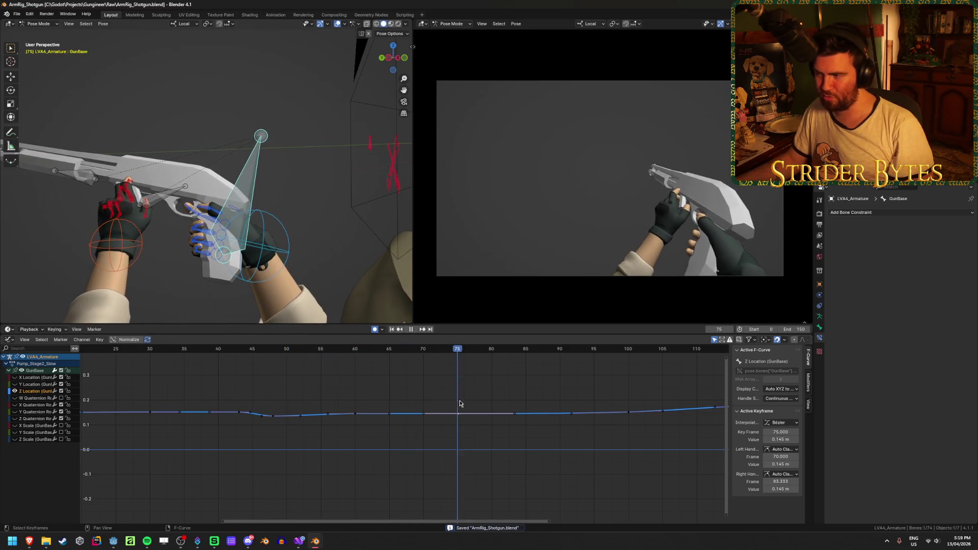
# - Scrub frames 41–75 reviewing the Z Location motion, deselect the keys, save, and replay
pyautogui.moveTo(460, 403)
pyautogui.mouseDown()
pyautogui.moveTo(498, 405)
pyautogui.moveTo(212, 411)
pyautogui.moveTo(395, 426)
pyautogui.mouseUp()
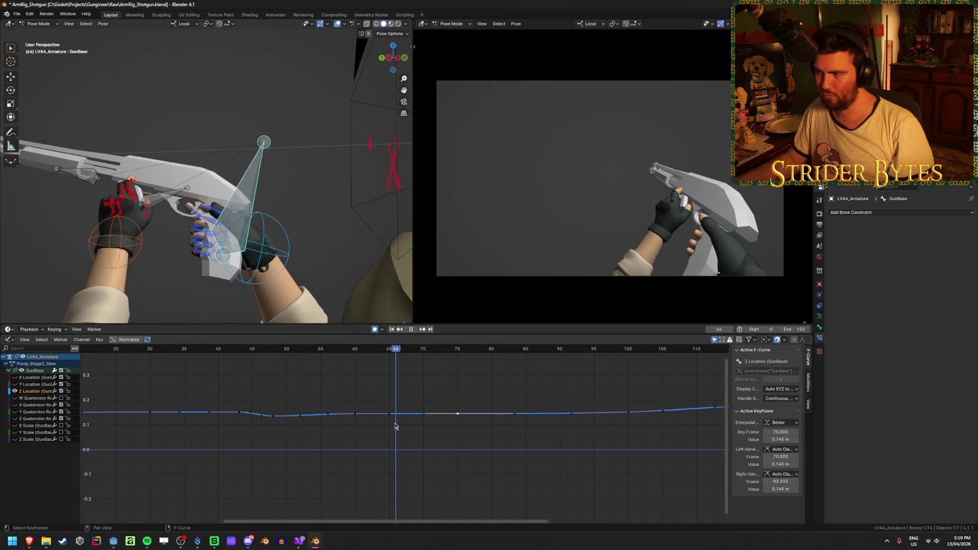
pyautogui.hotkey('ctrl', 's')
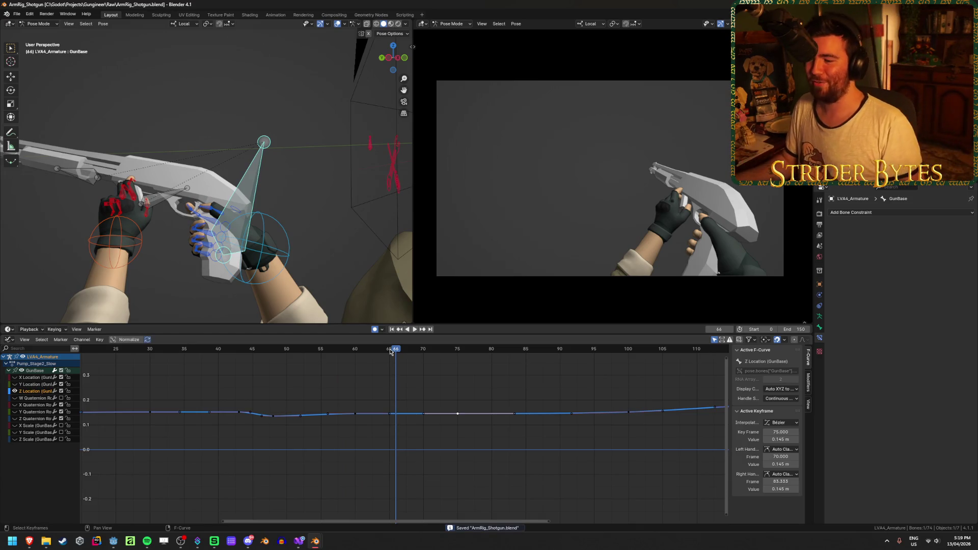
pyautogui.moveTo(395, 351)
pyautogui.mouseDown()
pyautogui.moveTo(225, 357)
pyautogui.moveTo(382, 363)
pyautogui.moveTo(242, 366)
pyautogui.moveTo(279, 368)
pyautogui.mouseUp()
pyautogui.hotkey('ctrl', 's')
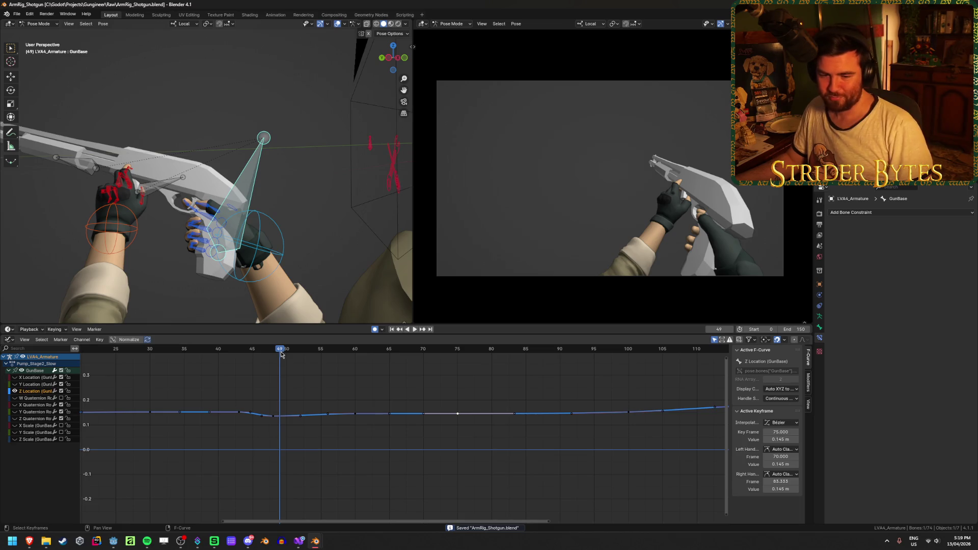
pyautogui.moveTo(287, 354); pyautogui.dragTo(356, 359)
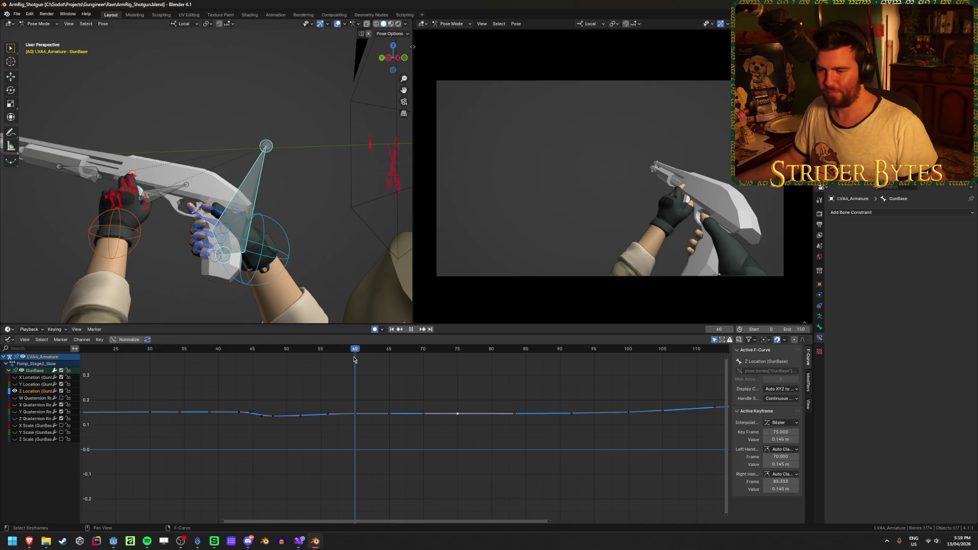
pyautogui.click(429, 371)
pyautogui.hotkey('ctrl', 's')
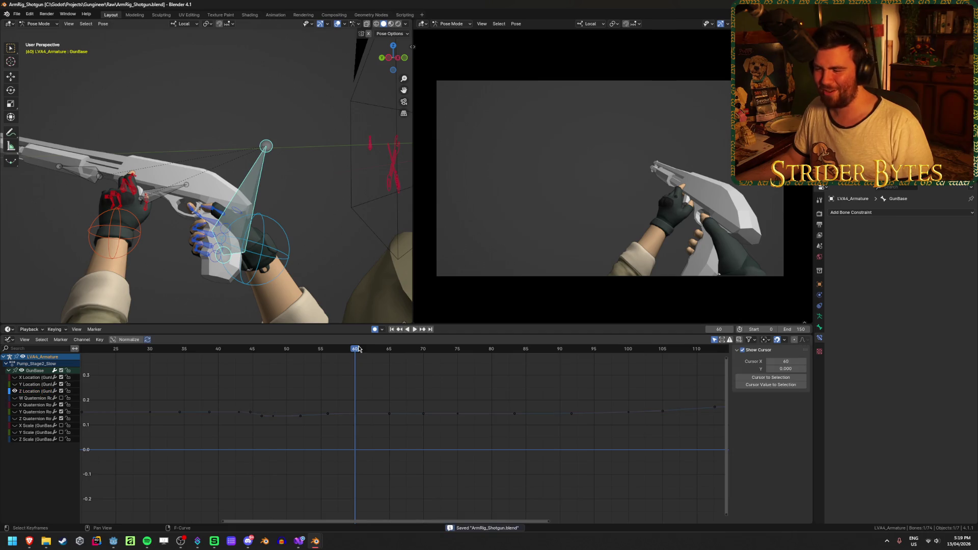
pyautogui.press('space')
pyautogui.press('space')
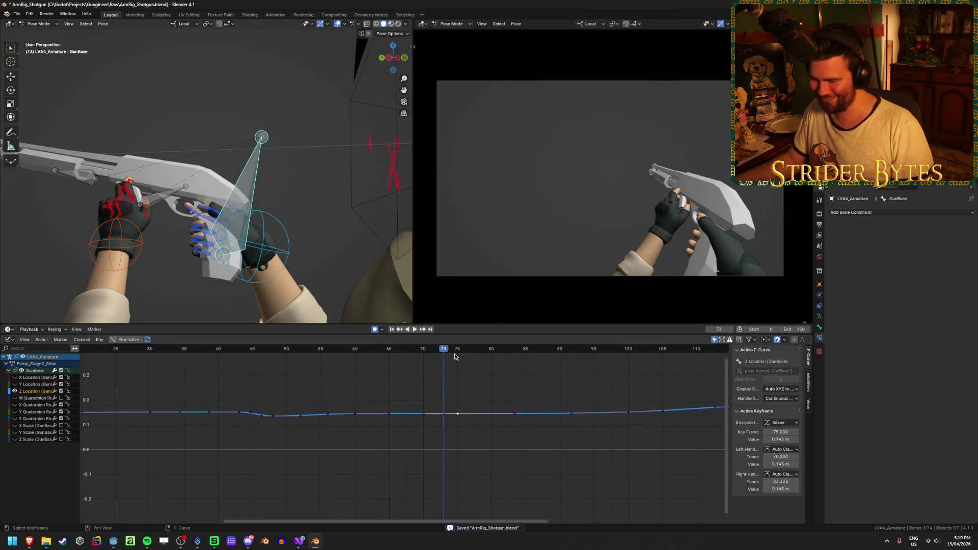
# - Stop playback, select the frame-75 Z Location key, and review motion from frame 33 to 71
pyautogui.click(451, 413)
pyautogui.click(459, 352)
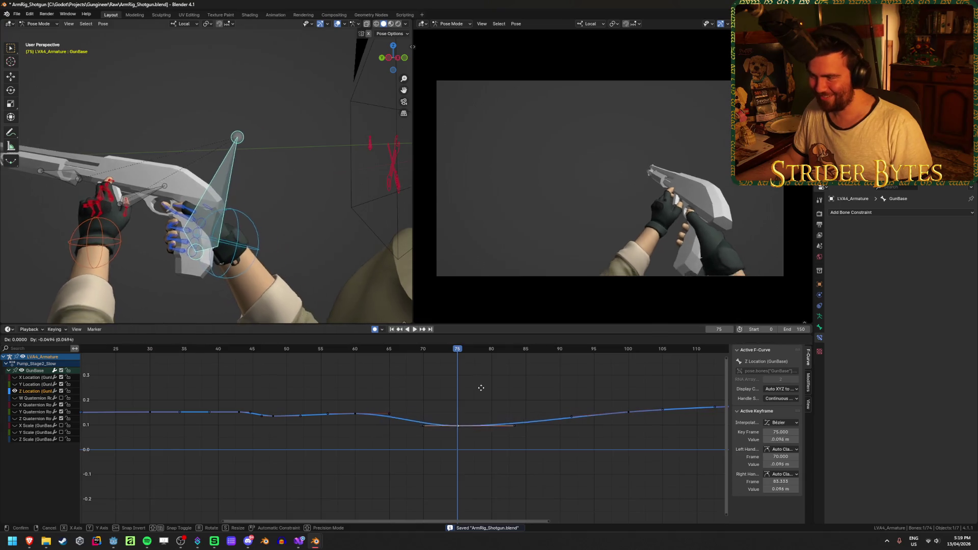
pyautogui.click(156, 350)
pyautogui.press('space')
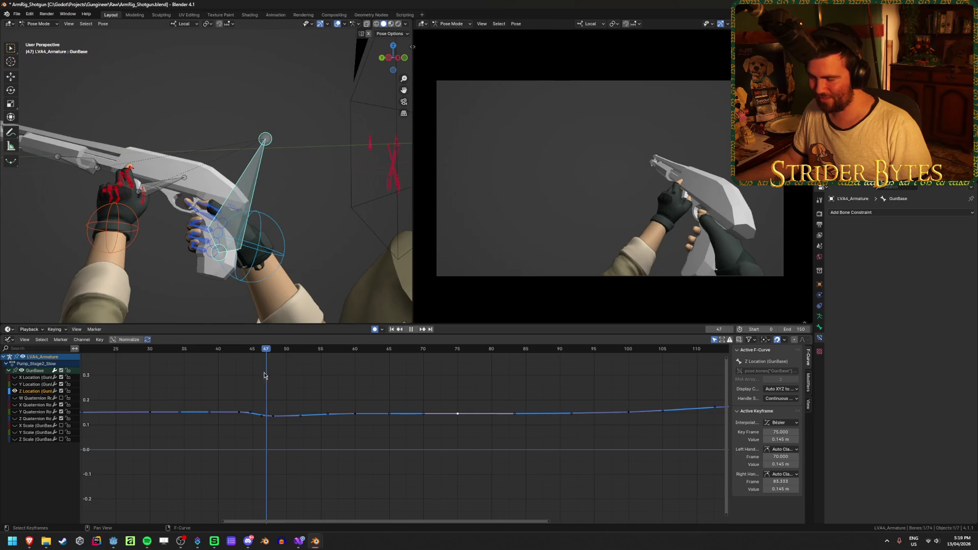
pyautogui.click(276, 417)
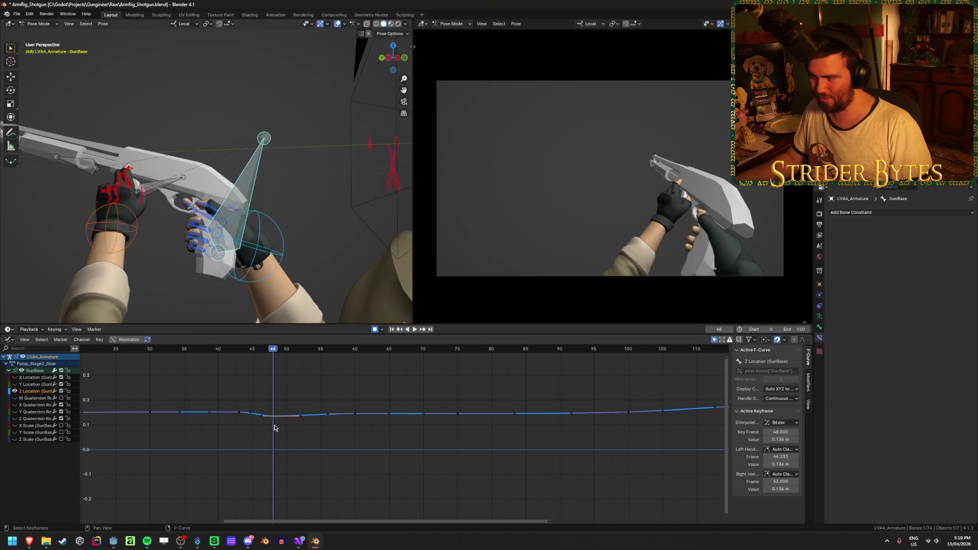
pyautogui.press('space')
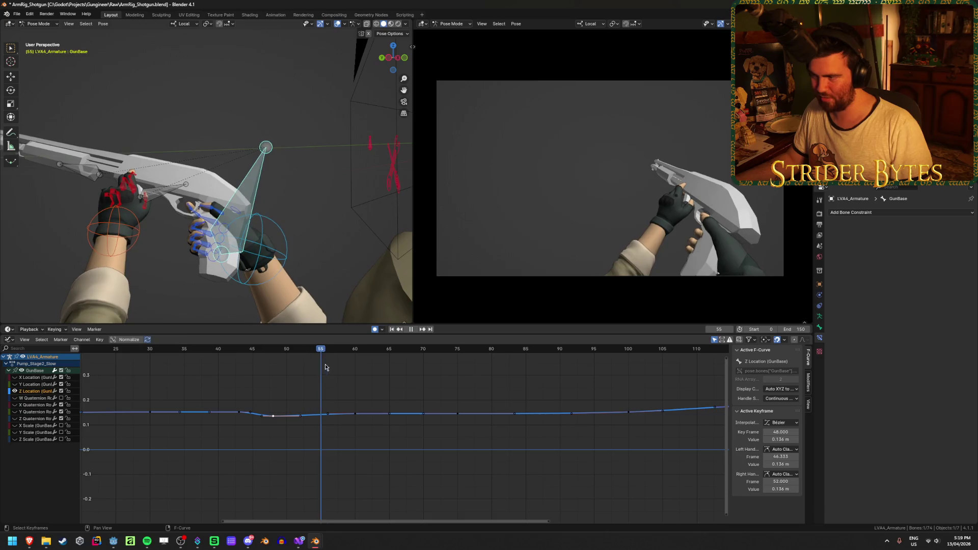
pyautogui.moveTo(351, 374)
pyautogui.mouseDown()
pyautogui.moveTo(463, 373)
pyautogui.moveTo(426, 373)
pyautogui.mouseUp()
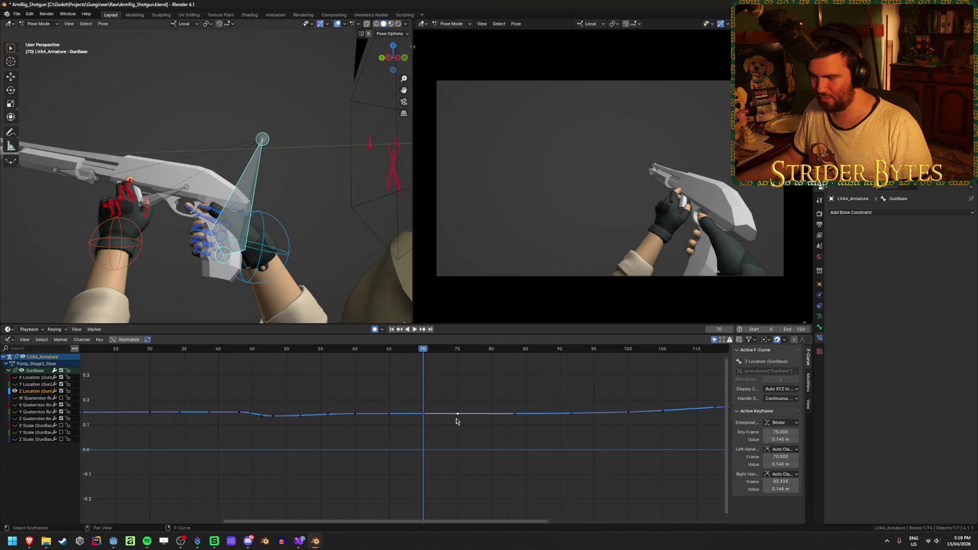
# - Move the key to frame 70, raise it to 0.178 m, and replay from the start
pyautogui.press('g')
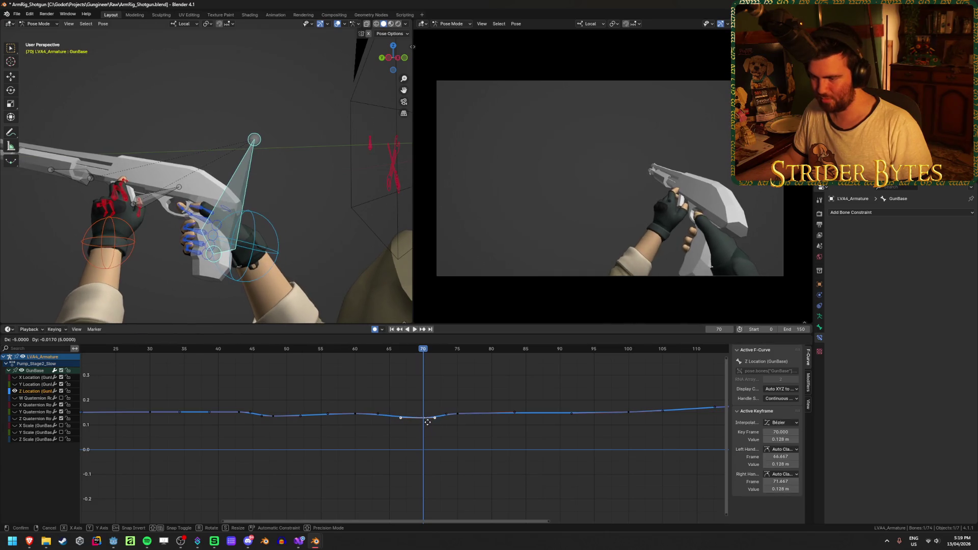
pyautogui.click(474, 412)
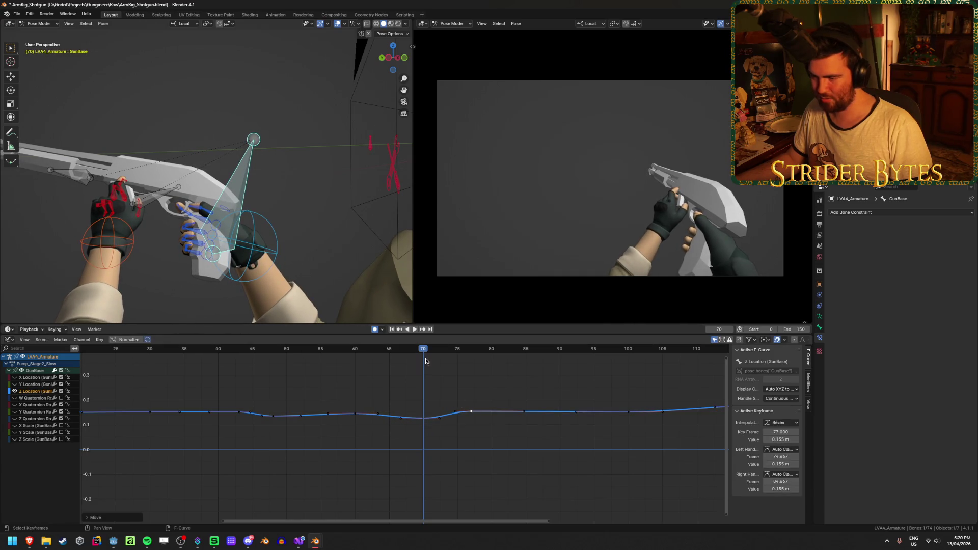
pyautogui.press('space')
pyautogui.moveTo(437, 358)
pyautogui.mouseDown()
pyautogui.moveTo(482, 358)
pyautogui.moveTo(425, 367)
pyautogui.mouseUp()
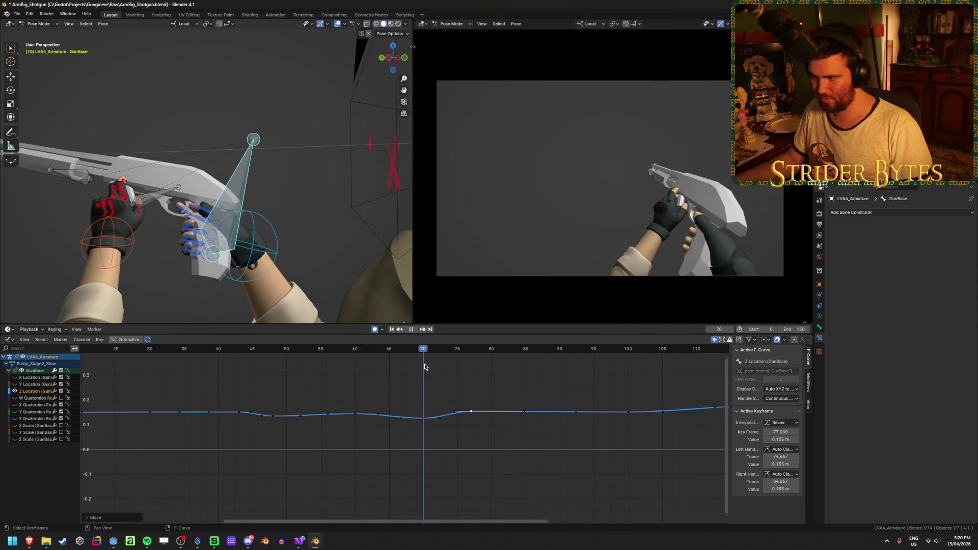
pyautogui.press('g')
pyautogui.click(424, 409)
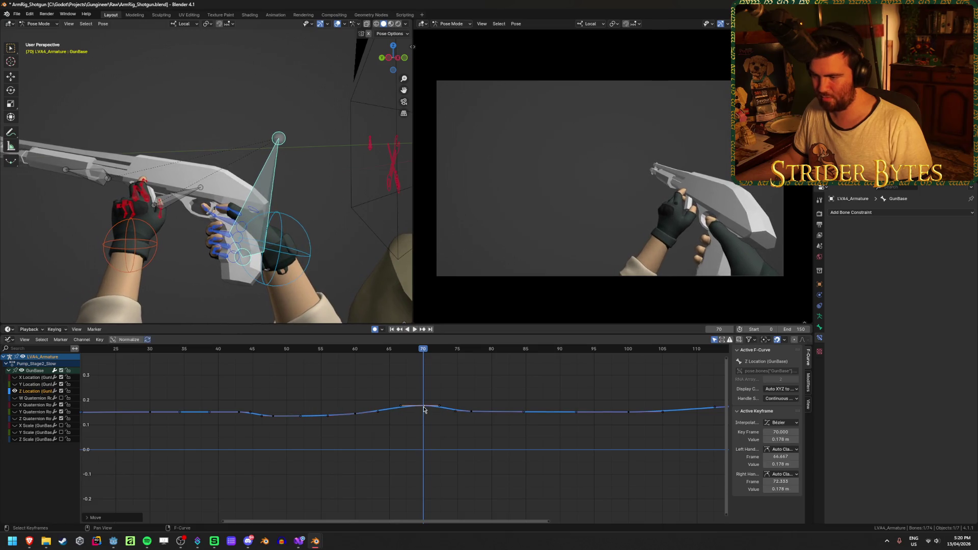
pyautogui.click(392, 330)
pyautogui.click(414, 330)
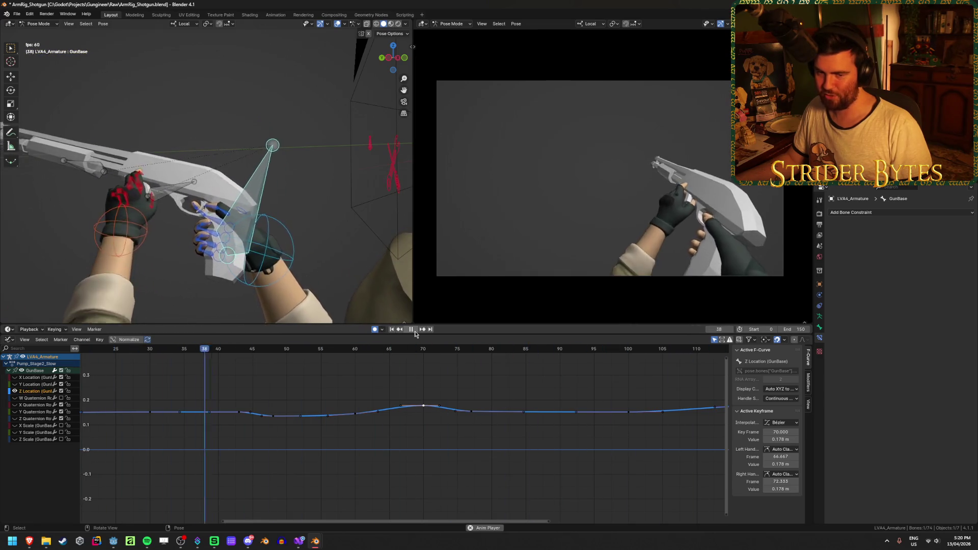
# - Play and scrub the pump animation across frames 29–78 to inspect the GunBase Z Location bump
pyautogui.click(415, 332)
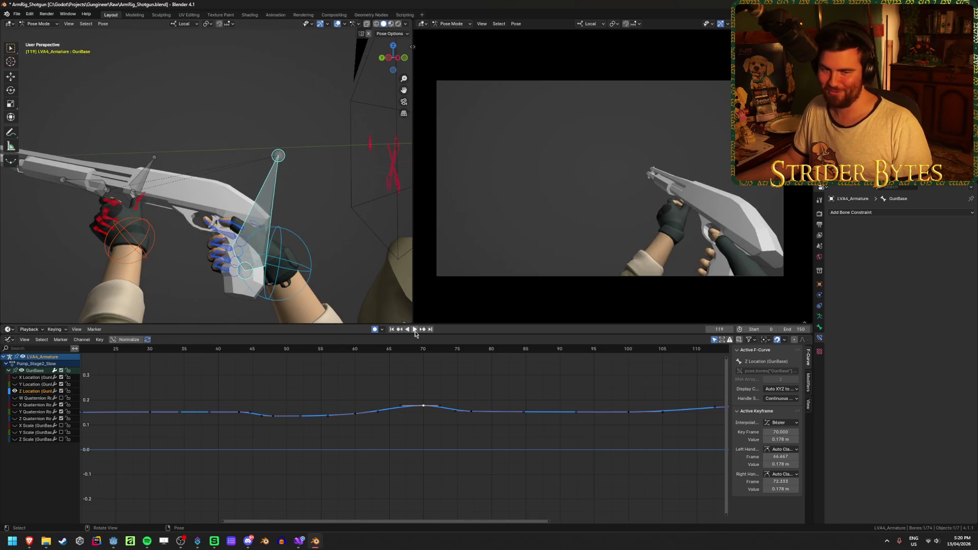
pyautogui.click(415, 332)
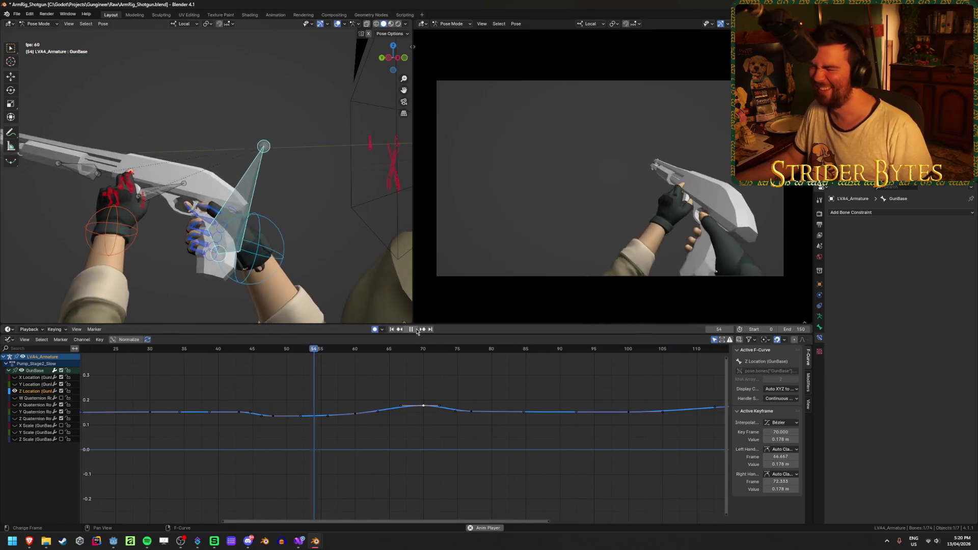
pyautogui.click(417, 330)
pyautogui.press('space')
pyautogui.click(143, 349)
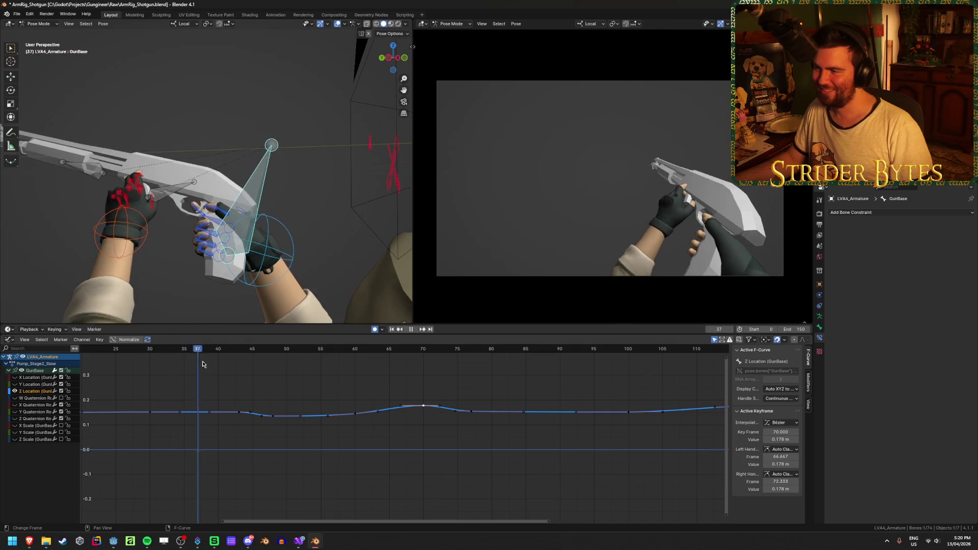
pyautogui.moveTo(278, 365); pyautogui.dragTo(187, 377)
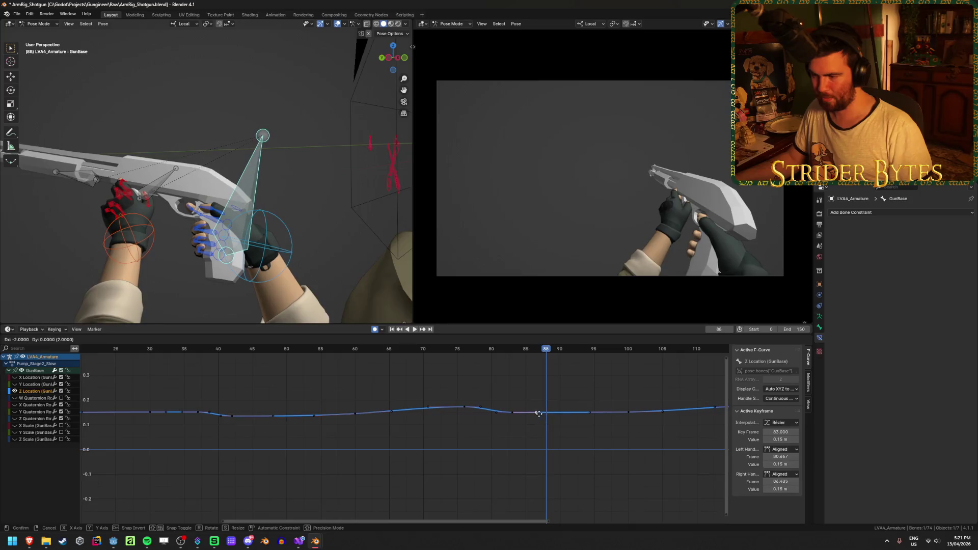
pyautogui.click(535, 414)
pyautogui.click(474, 354)
pyautogui.press('space')
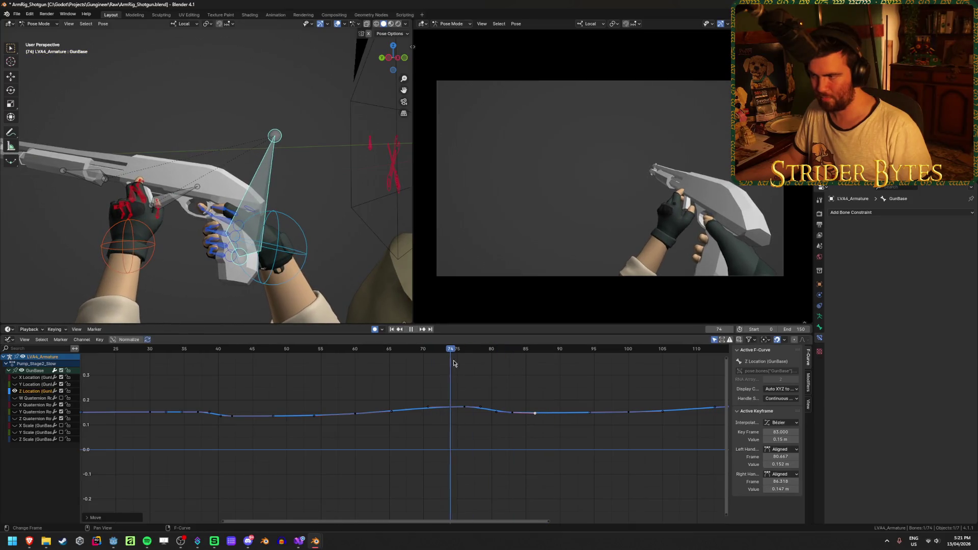
pyautogui.moveTo(453, 363); pyautogui.dragTo(478, 366)
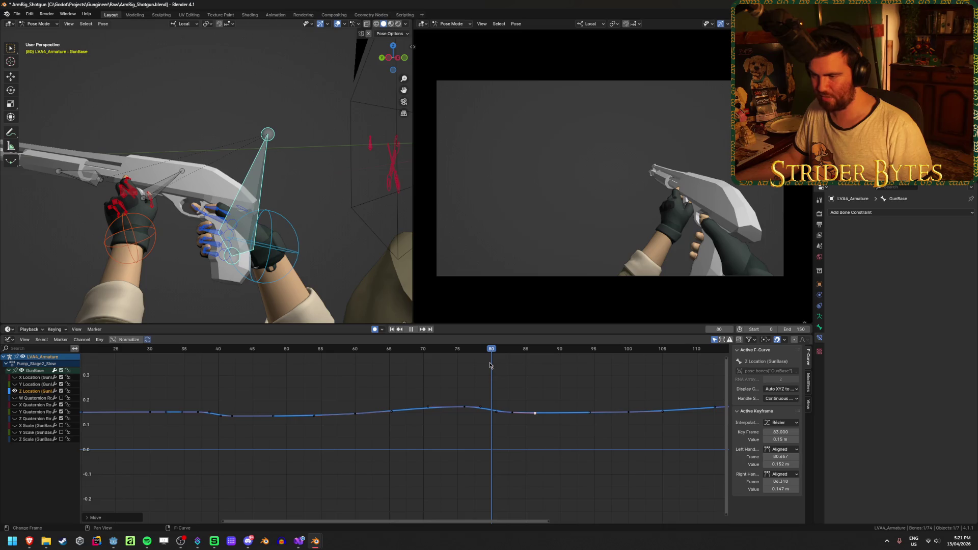
pyautogui.press('space')
pyautogui.press('space')
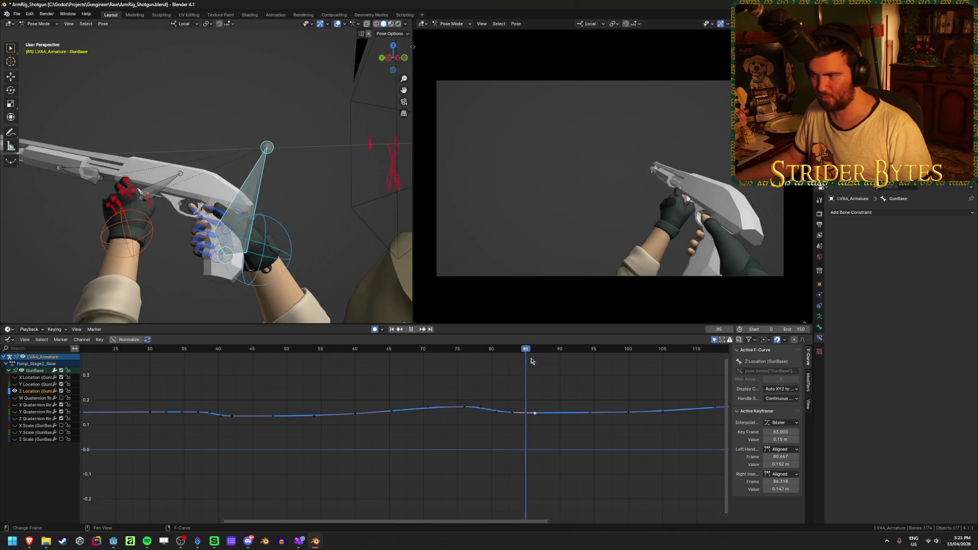
pyautogui.moveTo(479, 368)
pyautogui.mouseDown()
pyautogui.moveTo(466, 373)
pyautogui.moveTo(492, 373)
pyautogui.moveTo(530, 430)
pyautogui.mouseUp()
# - Slide the keys near frames 77–83 four frames later, pull them back two, and replay
pyautogui.press('g')
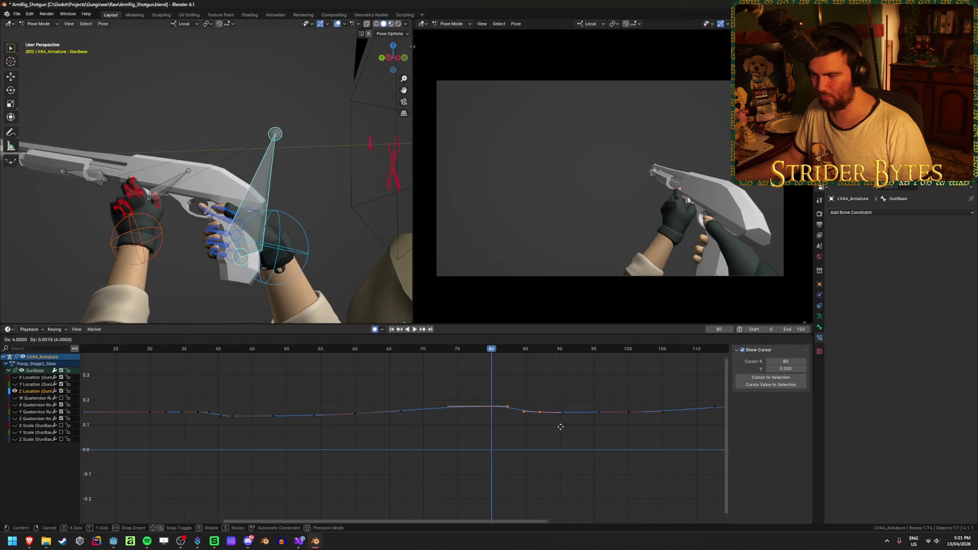
pyautogui.click(561, 427)
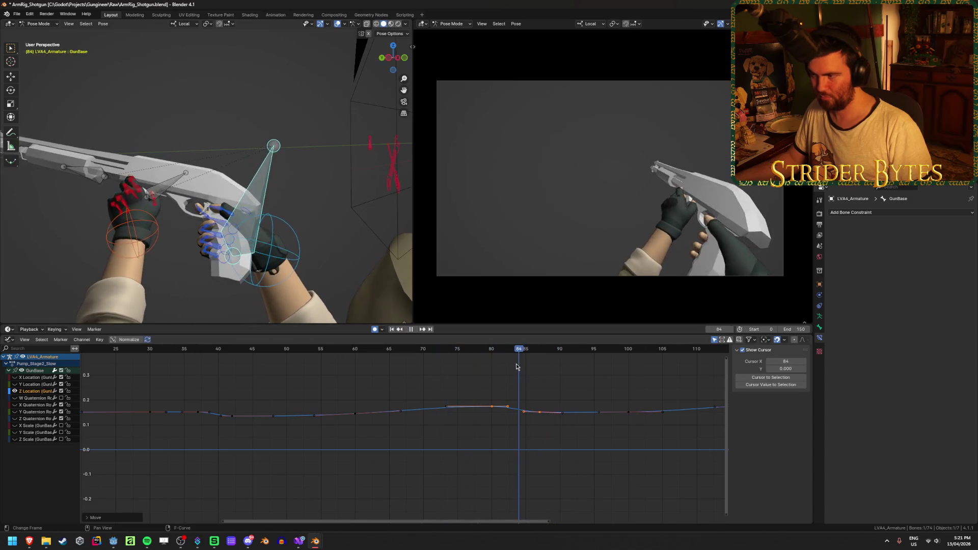
pyautogui.press('g')
pyautogui.click(536, 411)
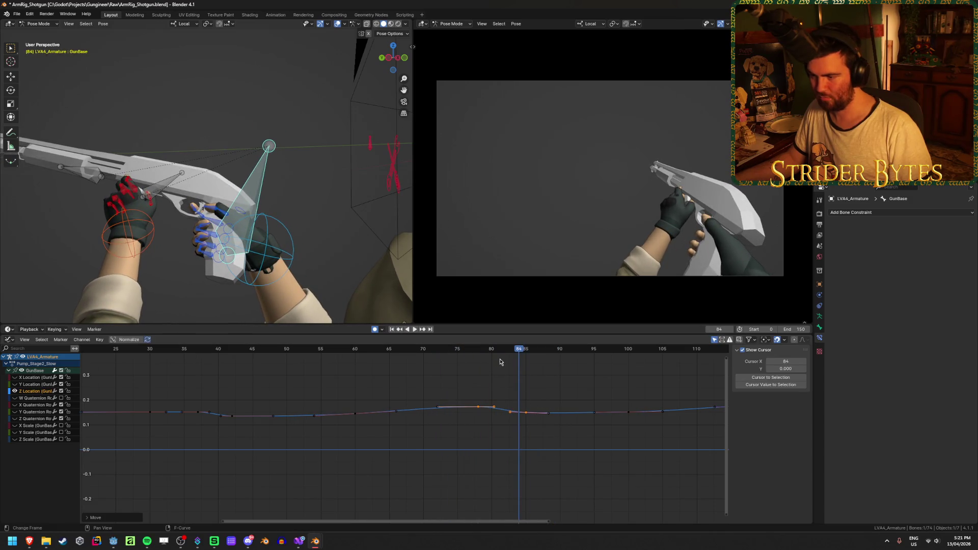
pyautogui.press('space')
pyautogui.press('space')
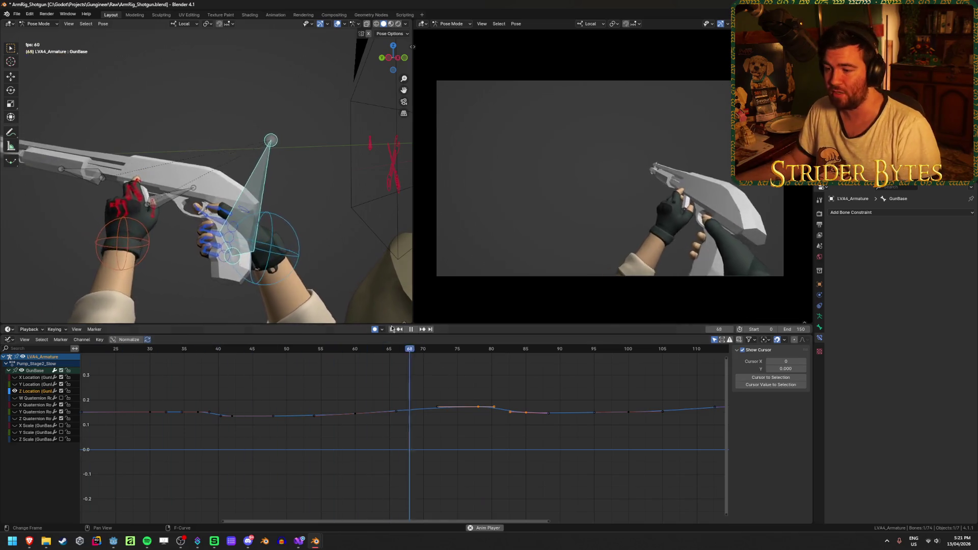
# - Undo an unwanted frame-95 gun bone move and save the file
pyautogui.press('space')
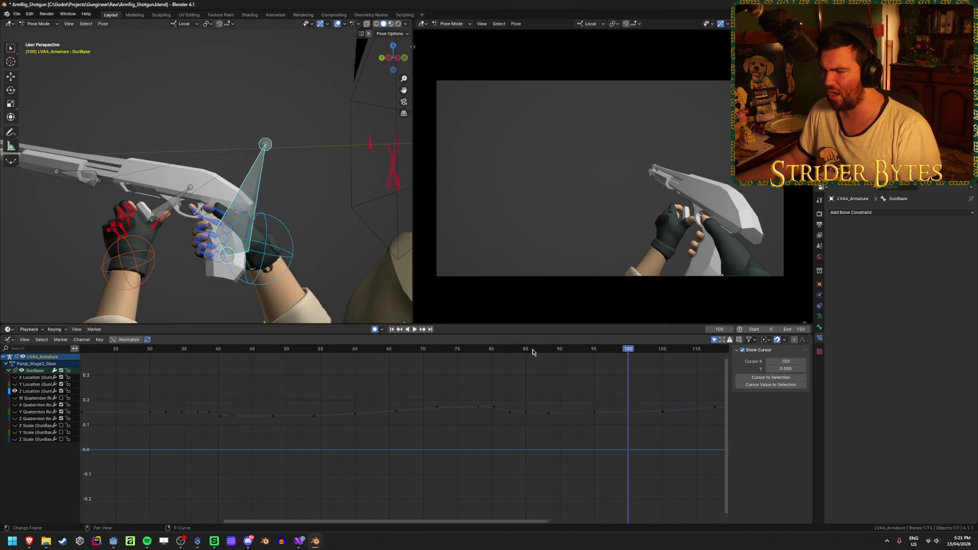
pyautogui.click(530, 350)
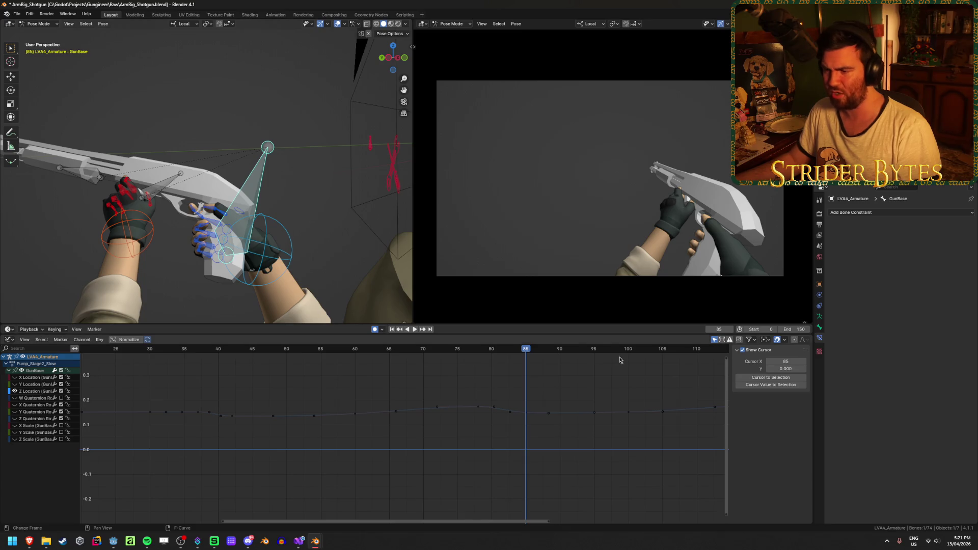
pyautogui.moveTo(528, 352); pyautogui.dragTo(594, 352)
pyautogui.press('g')
pyautogui.click(297, 315)
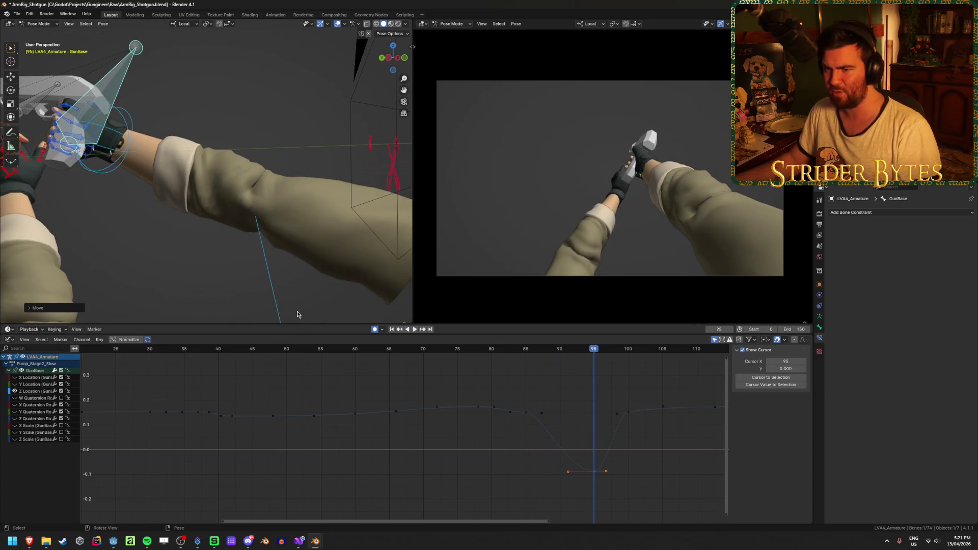
pyautogui.hotkey('ctrl', 'z')
pyautogui.hotkey('ctrl', 'shift', 'z')
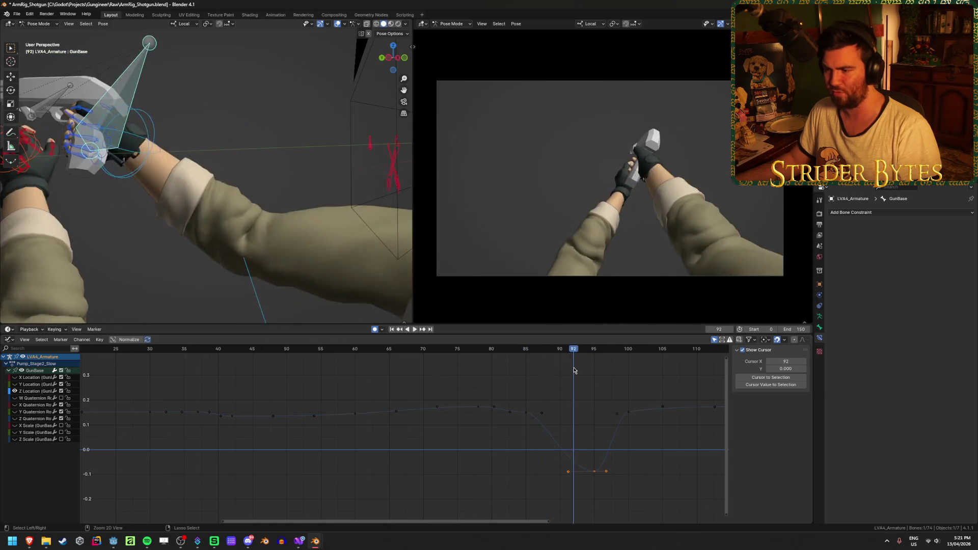
pyautogui.hotkey('ctrl', 'z')
pyautogui.hotkey('ctrl', 's')
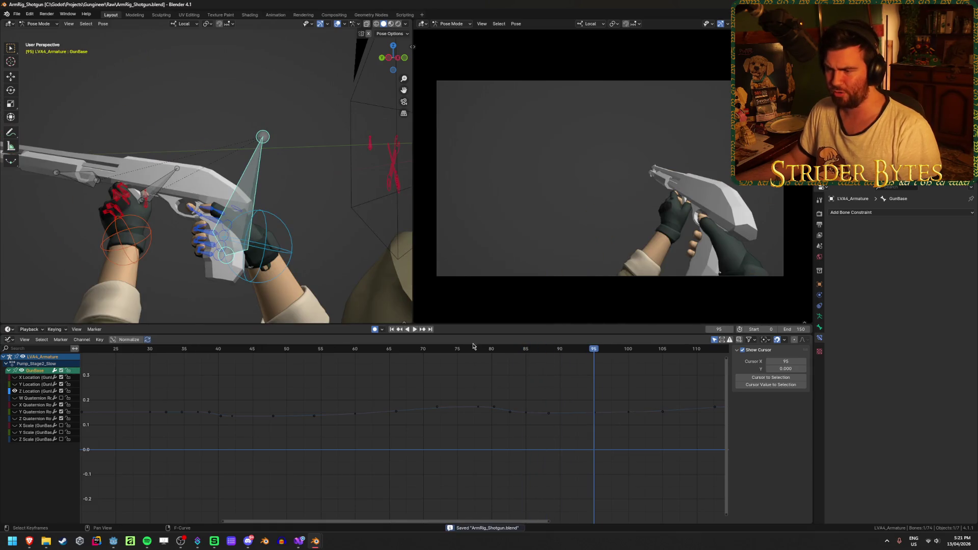
# - Stretch the left handle of the GunBase frame-78 key to ease the curve, then save
pyautogui.moveTo(473, 349)
pyautogui.mouseDown()
pyautogui.moveTo(343, 350)
pyautogui.moveTo(463, 357)
pyautogui.moveTo(494, 370)
pyautogui.mouseUp()
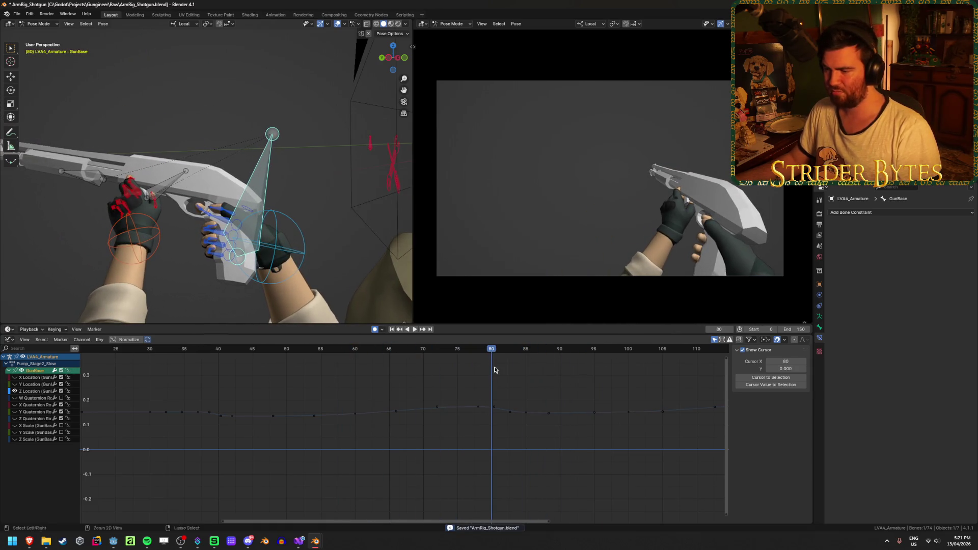
pyautogui.click(478, 406)
pyautogui.moveTo(439, 409); pyautogui.dragTo(459, 407)
pyautogui.click(457, 387)
pyautogui.hotkey('ctrl', 's')
# - Review the pump around frames 89–105, save again, and replay from the first frame
pyautogui.press('Home')
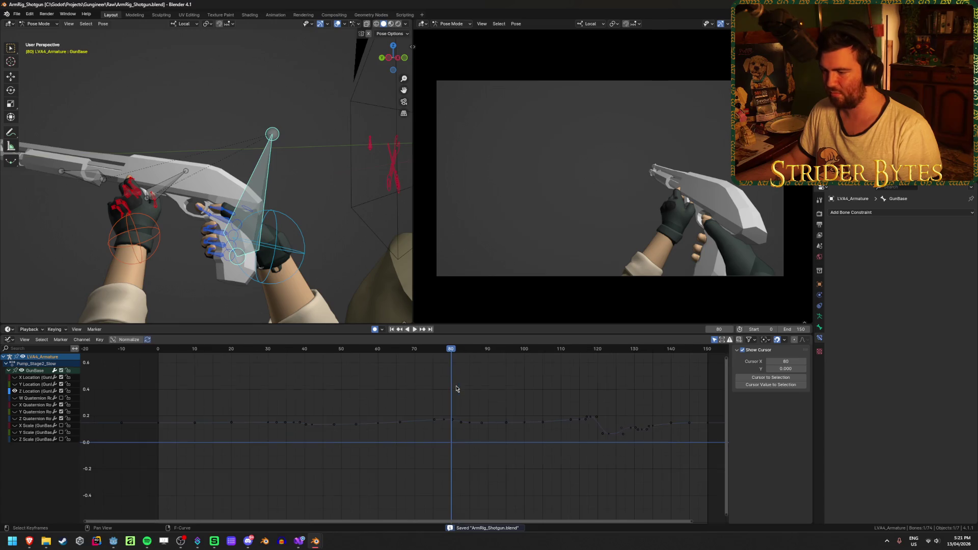
pyautogui.press('space')
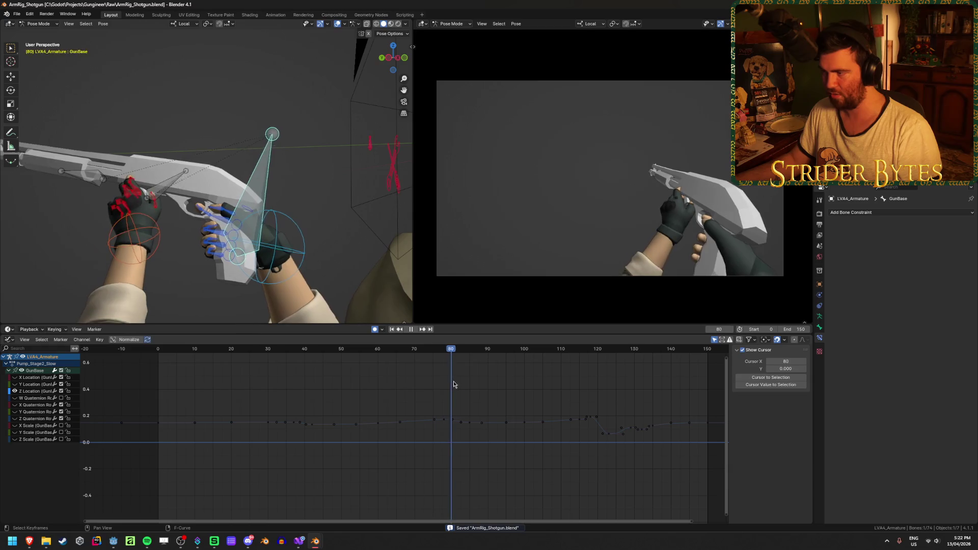
pyautogui.press('space')
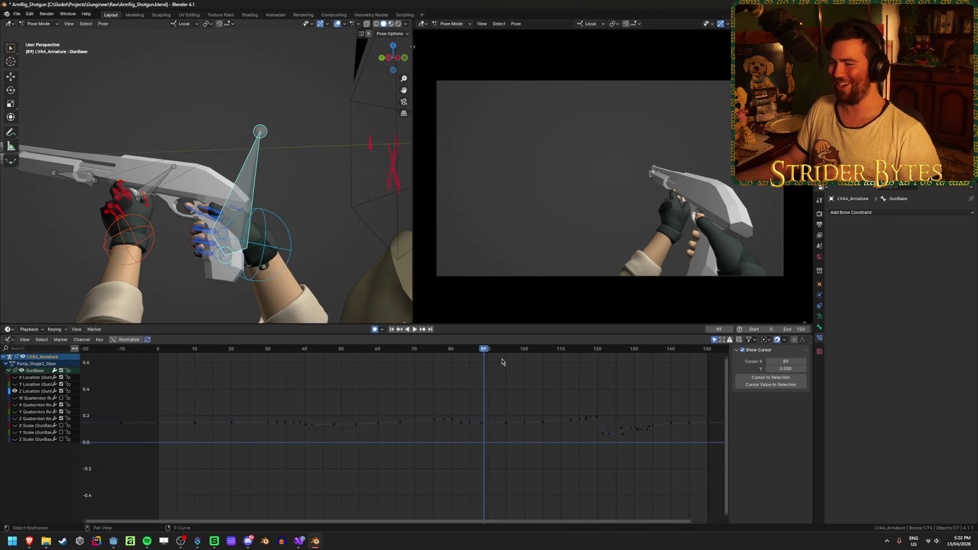
pyautogui.moveTo(484, 354)
pyautogui.mouseDown()
pyautogui.moveTo(343, 354)
pyautogui.moveTo(569, 356)
pyautogui.mouseUp()
pyautogui.hotkey('ctrl', 's')
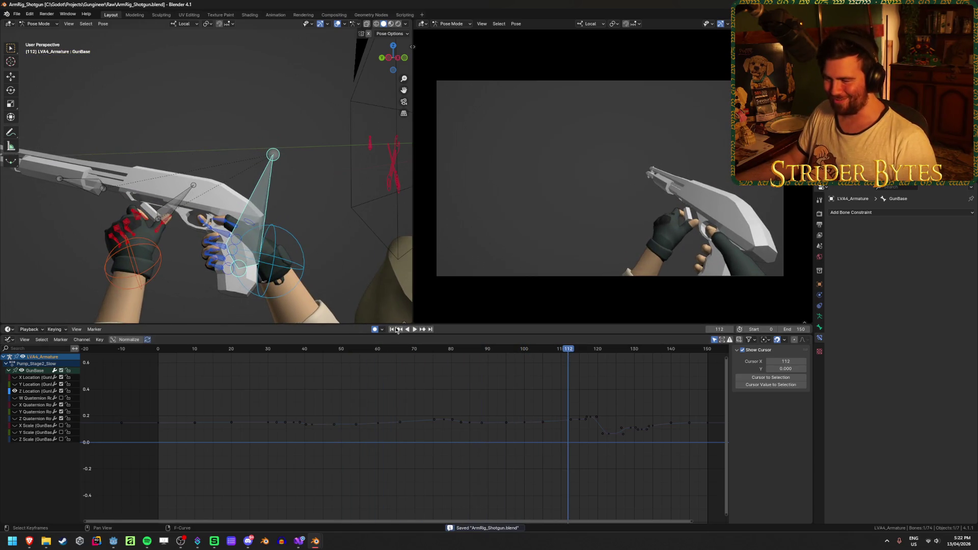
pyautogui.click(392, 329)
pyautogui.click(414, 329)
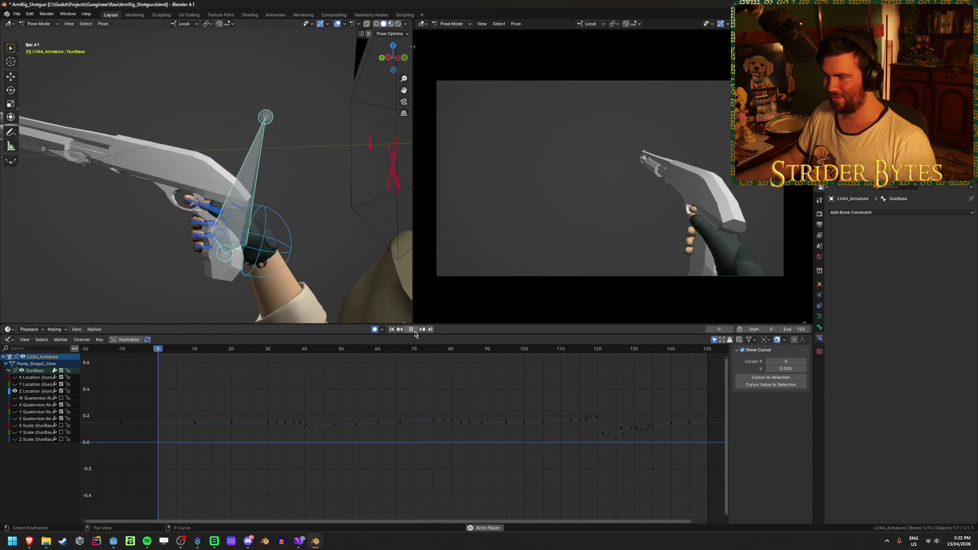
# - Select the Magazine bone, hide its curves, and step through frames 30 to 60
pyautogui.click(411, 329)
pyautogui.click(158, 197)
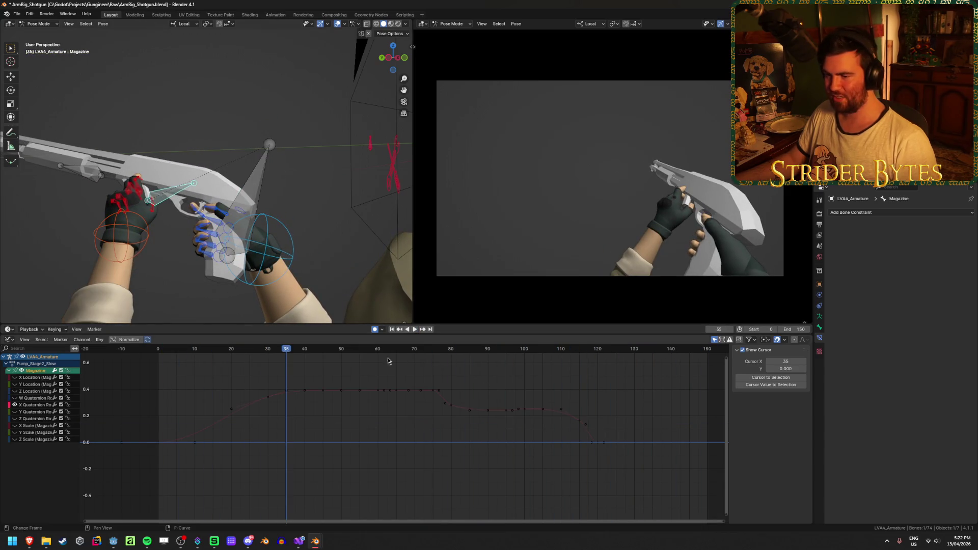
pyautogui.moveTo(289, 352); pyautogui.dragTo(278, 348)
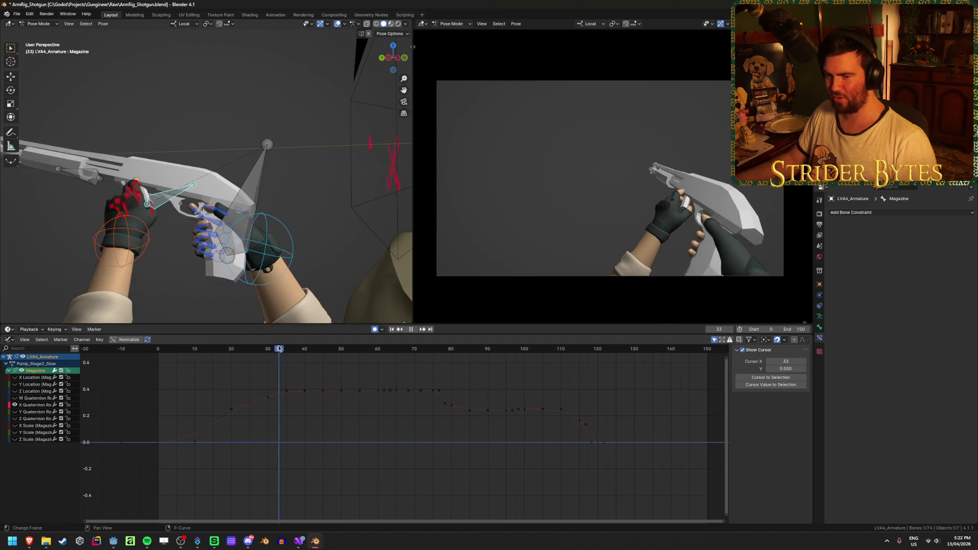
pyautogui.click(14, 405)
pyautogui.moveTo(271, 352)
pyautogui.mouseDown()
pyautogui.moveTo(439, 349)
pyautogui.moveTo(418, 349)
pyautogui.mouseUp()
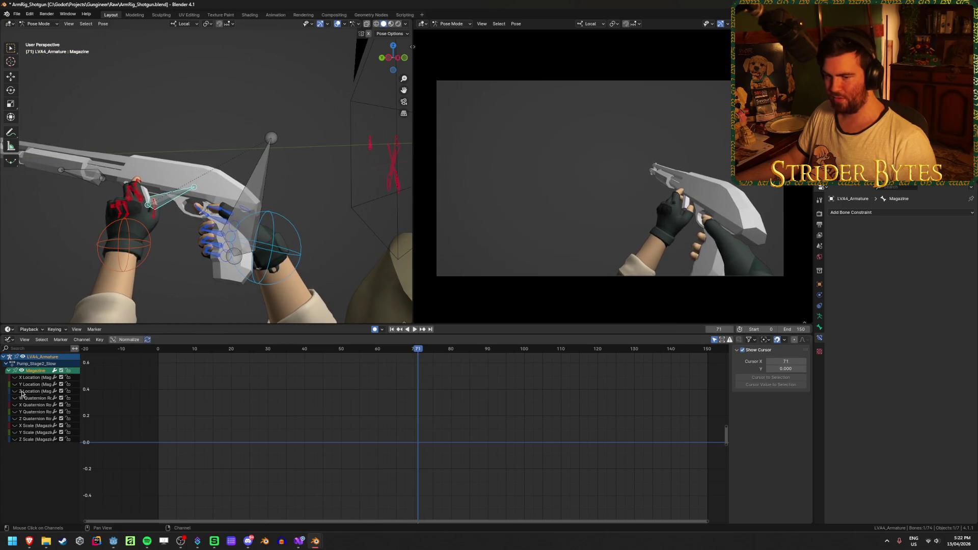
# - Show and fit the Magazine Z Location curve, selecting its frame-65 key without moving it
pyautogui.click(15, 393)
pyautogui.press('Home')
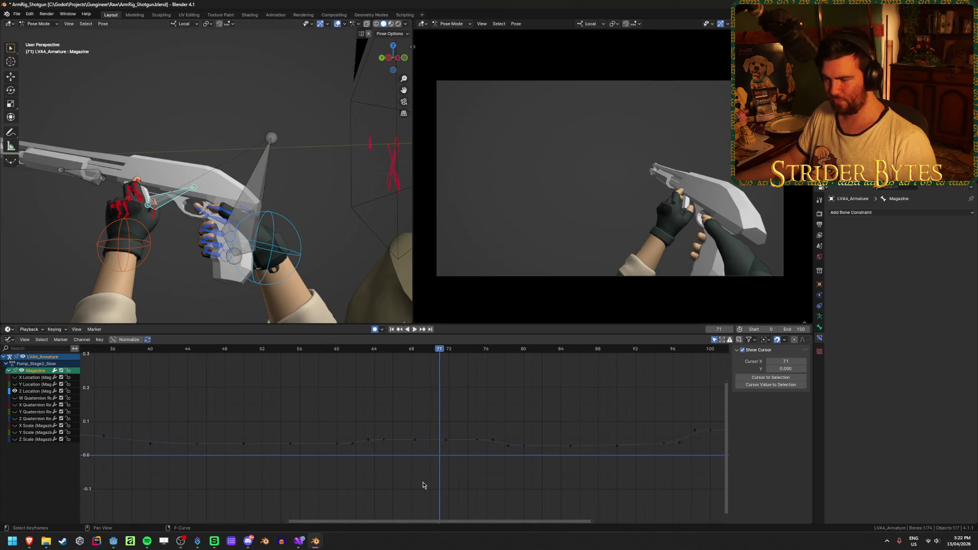
pyautogui.moveTo(392, 349)
pyautogui.mouseDown()
pyautogui.moveTo(365, 349)
pyautogui.moveTo(384, 350)
pyautogui.mouseUp()
pyautogui.click(383, 440)
pyautogui.press('g')
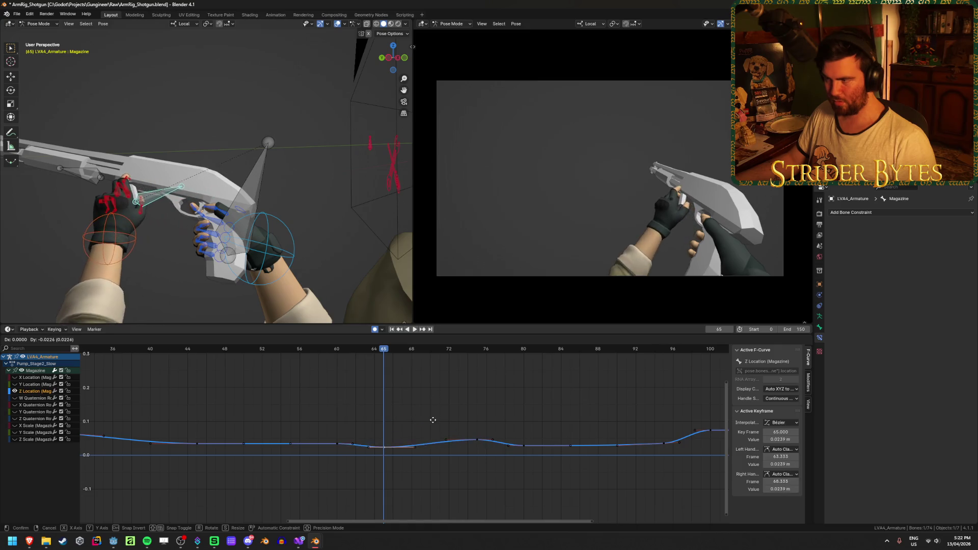
pyautogui.press('Escape')
# - Switch to the Y Location curve and copy its frame-65 key to frame 70
pyautogui.click(14, 392)
pyautogui.click(15, 385)
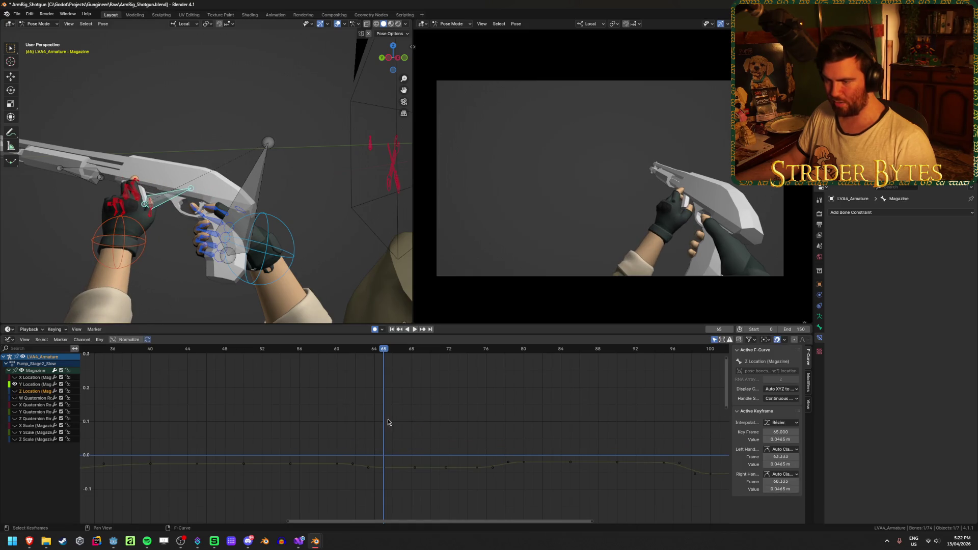
pyautogui.moveTo(388, 353)
pyautogui.mouseDown()
pyautogui.moveTo(300, 351)
pyautogui.moveTo(411, 353)
pyautogui.mouseUp()
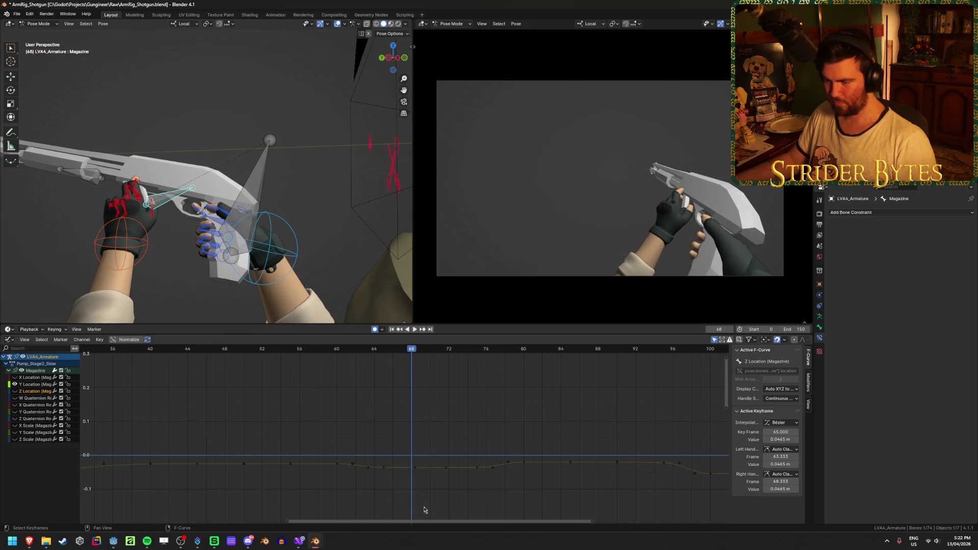
pyautogui.scroll(4, 386, 448)
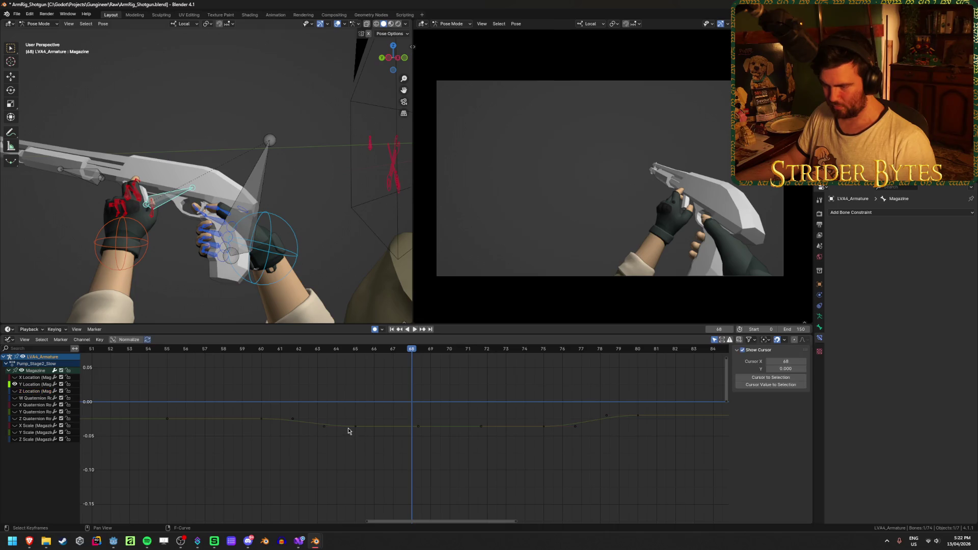
pyautogui.click(354, 428)
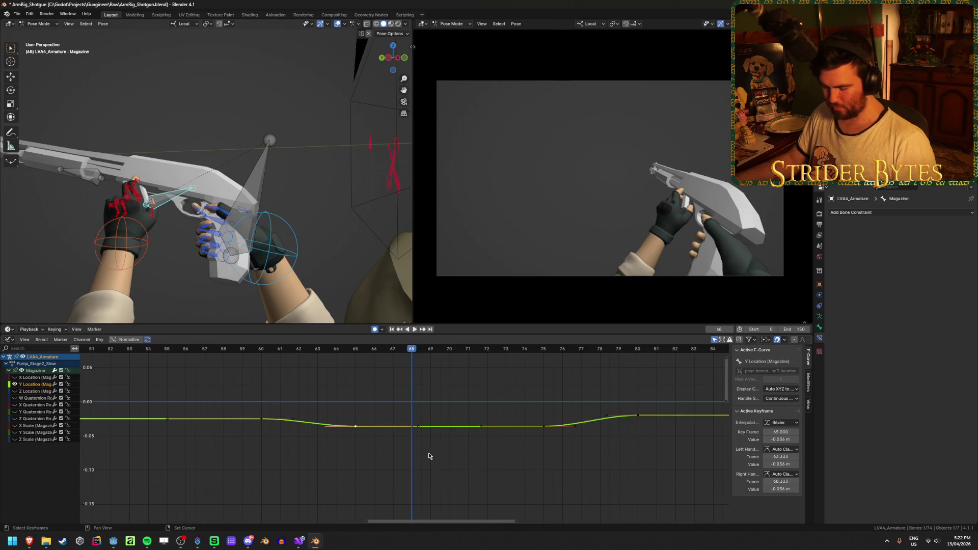
pyautogui.press('g')
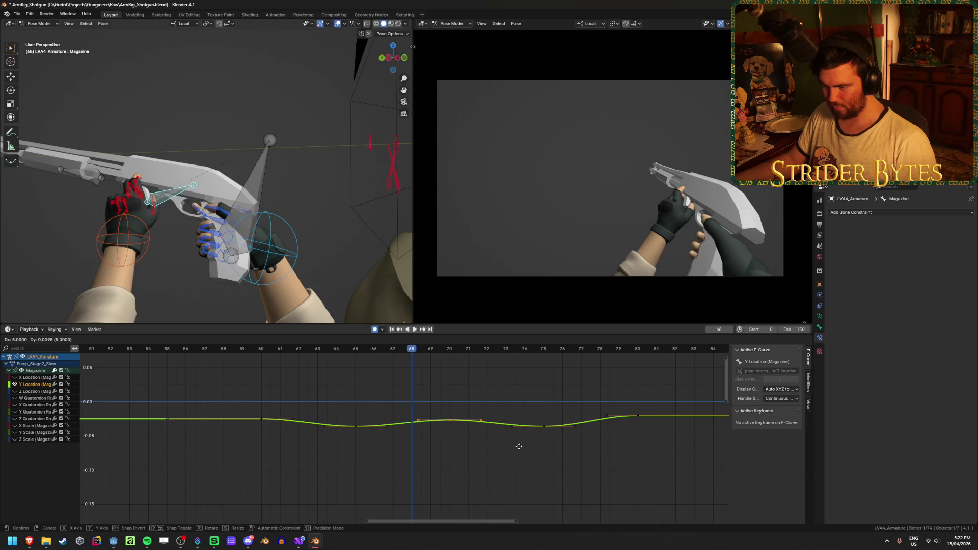
pyautogui.click(519, 447)
# - Lower the frame-70 key to deepen the dip, replaying the section before and after
pyautogui.click(276, 352)
pyautogui.press('space')
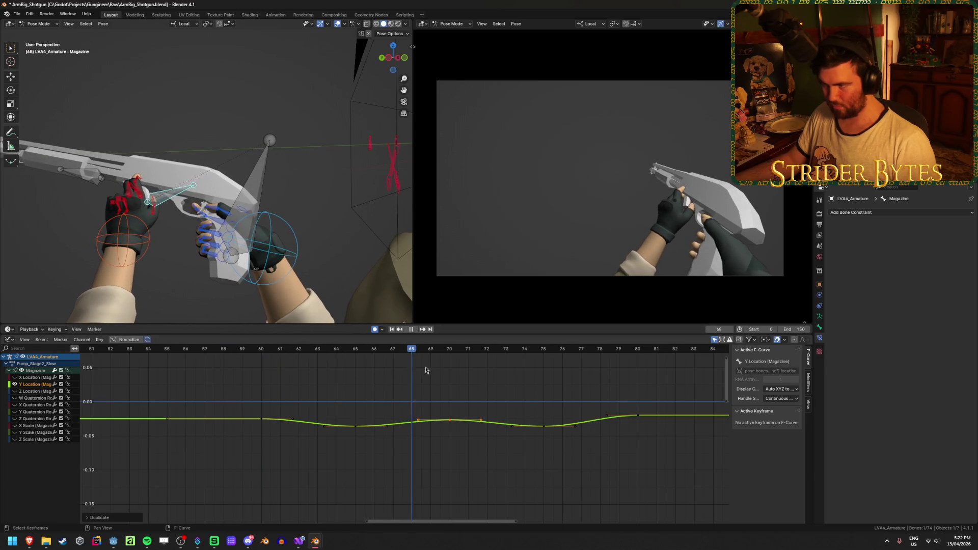
pyautogui.moveTo(453, 423); pyautogui.dragTo(451, 431)
pyautogui.click(260, 349)
pyautogui.press('space')
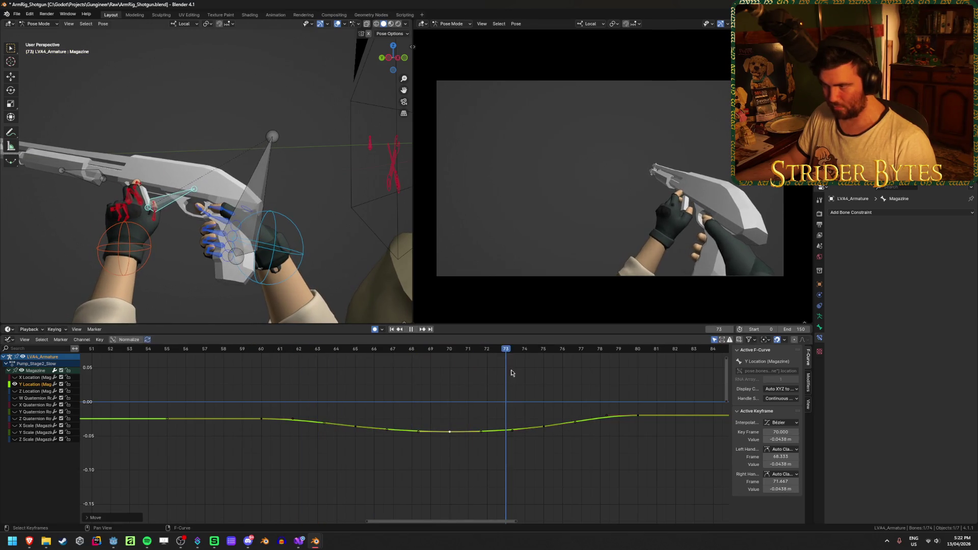
pyautogui.press('space')
# - Set the frame-70 Y Location key to -0.0326, save, and play the animation
pyautogui.press('g')
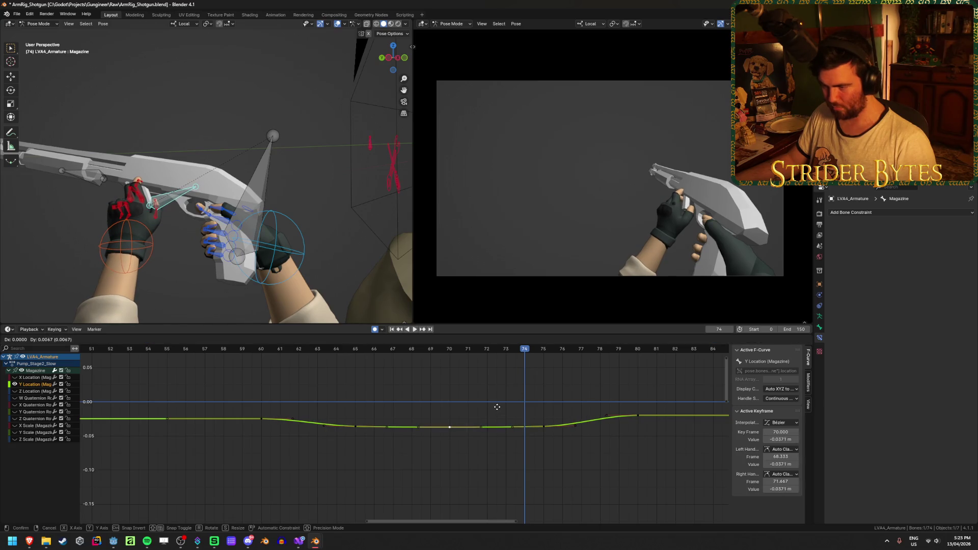
pyautogui.click(488, 402)
pyautogui.moveTo(349, 350)
pyautogui.mouseDown()
pyautogui.moveTo(280, 351)
pyautogui.moveTo(317, 352)
pyautogui.mouseUp()
pyautogui.hotkey('ctrl', 's')
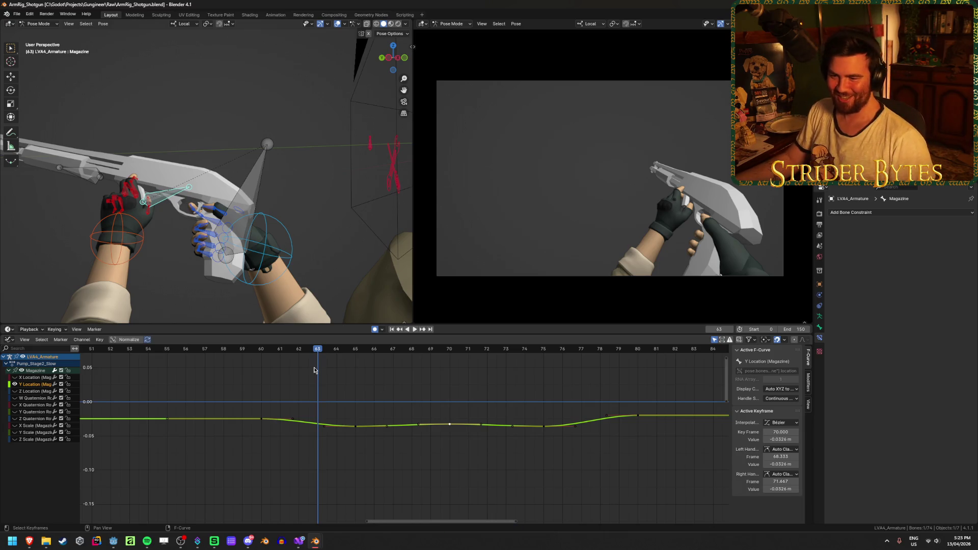
pyautogui.scroll(-3, 317, 369)
pyautogui.press('space')
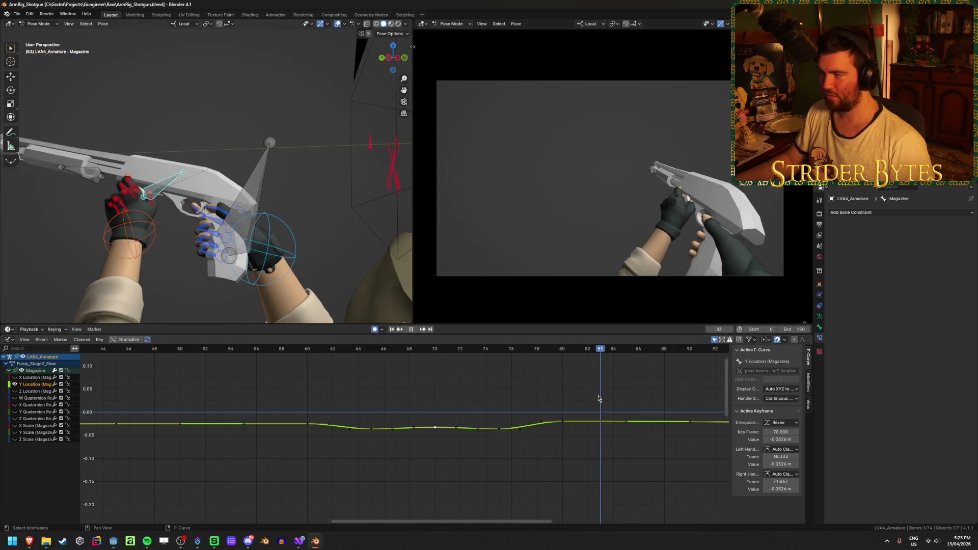
# - Stop at frame 80 and nudge the Magazine frame-80 key slightly lower
pyautogui.press('space')
pyautogui.click(562, 423)
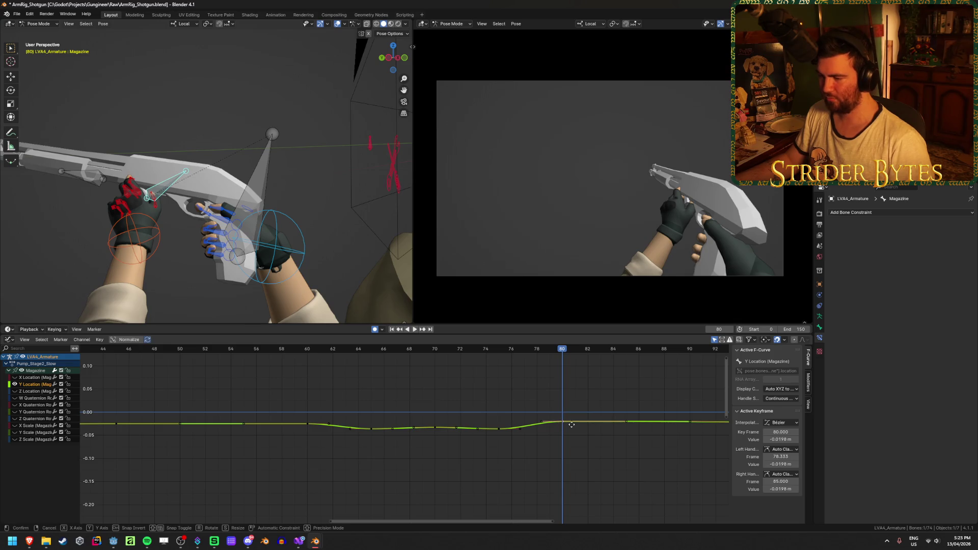
pyautogui.press('g')
pyautogui.click(572, 428)
pyautogui.keyDown('ctrl'); pyautogui.scroll(-5, 561, 444); pyautogui.keyUp('ctrl')
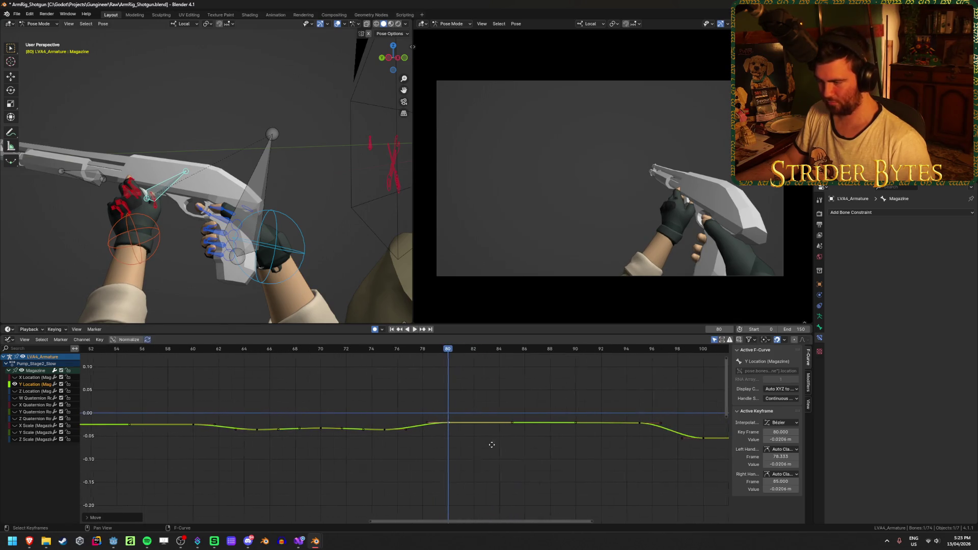
# - Copy the frame-80 key to frame 85, then raise both the frame-80 and frame-85 keys slightly
pyautogui.press('g')
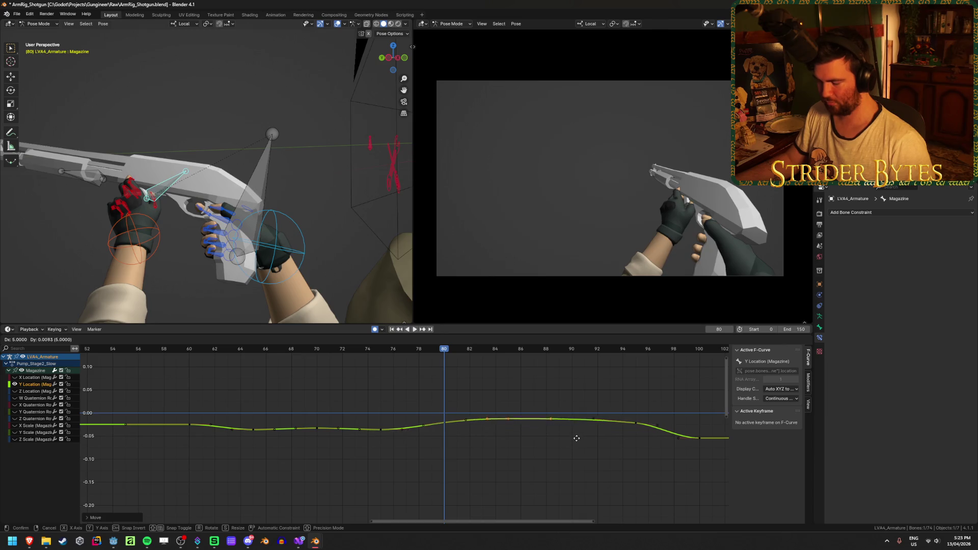
pyautogui.click(576, 445)
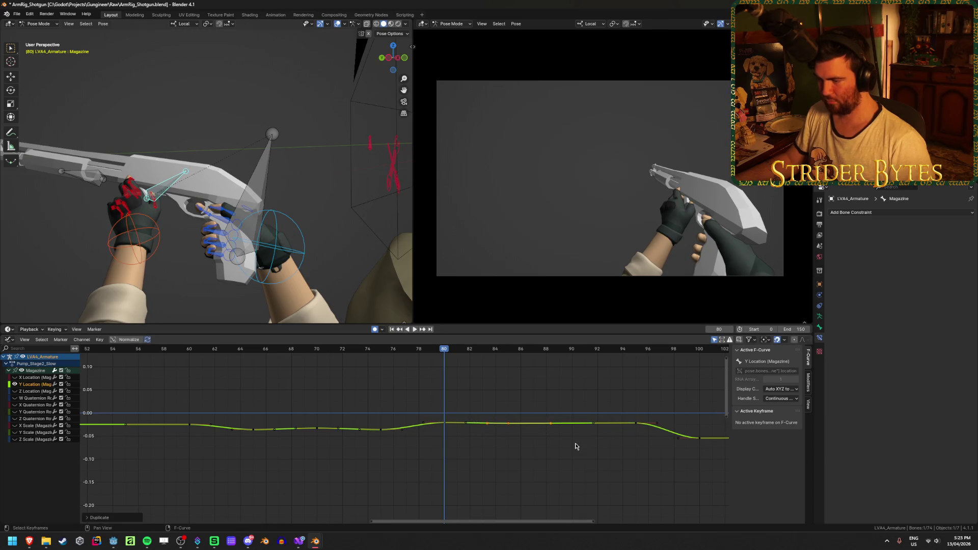
pyautogui.click(445, 423)
pyautogui.moveTo(445, 423); pyautogui.dragTo(445, 419)
pyautogui.click(508, 423)
pyautogui.moveTo(510, 428); pyautogui.dragTo(495, 405)
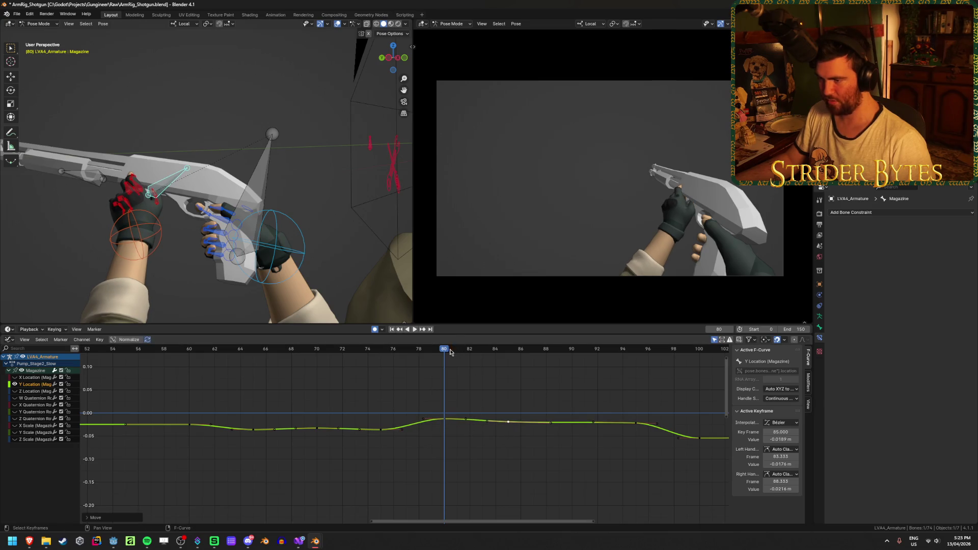
# - Review the change in playback and readjust the frame-80 key's value
pyautogui.press('space')
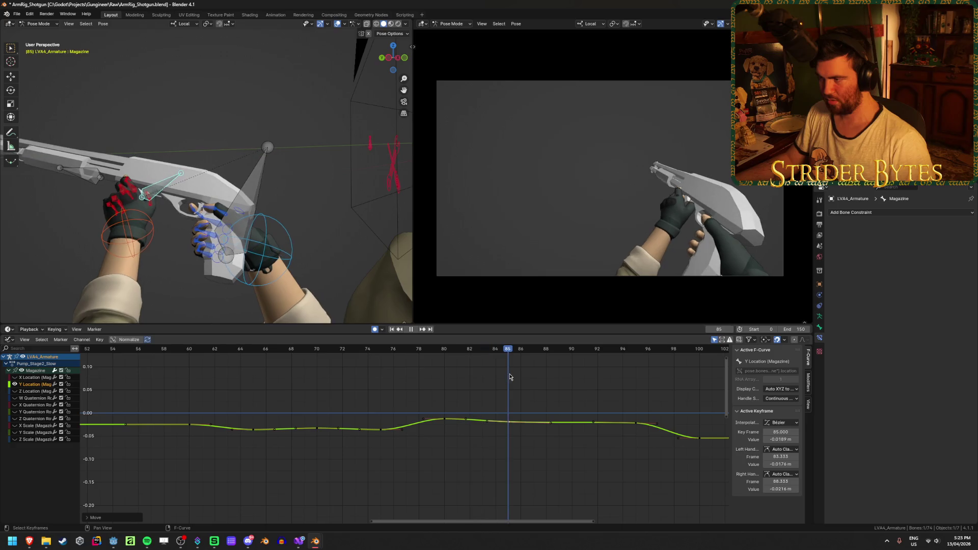
pyautogui.press('Escape')
pyautogui.scroll(4, 471, 432)
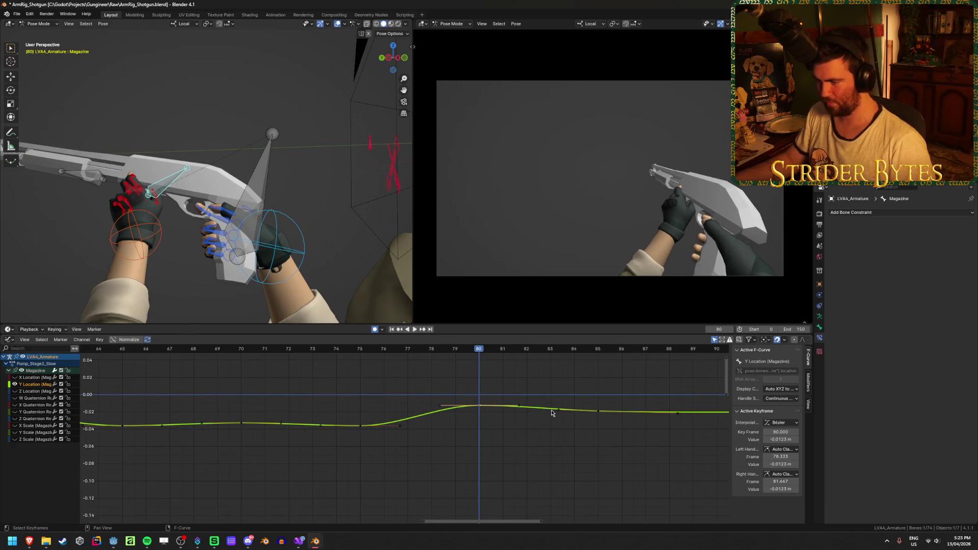
pyautogui.press('g')
pyautogui.click(578, 421)
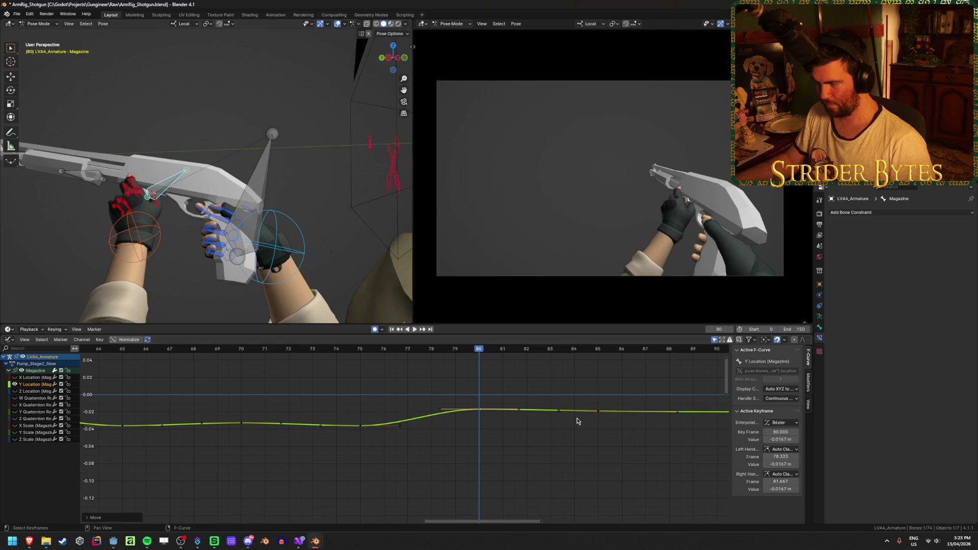
pyautogui.press('space')
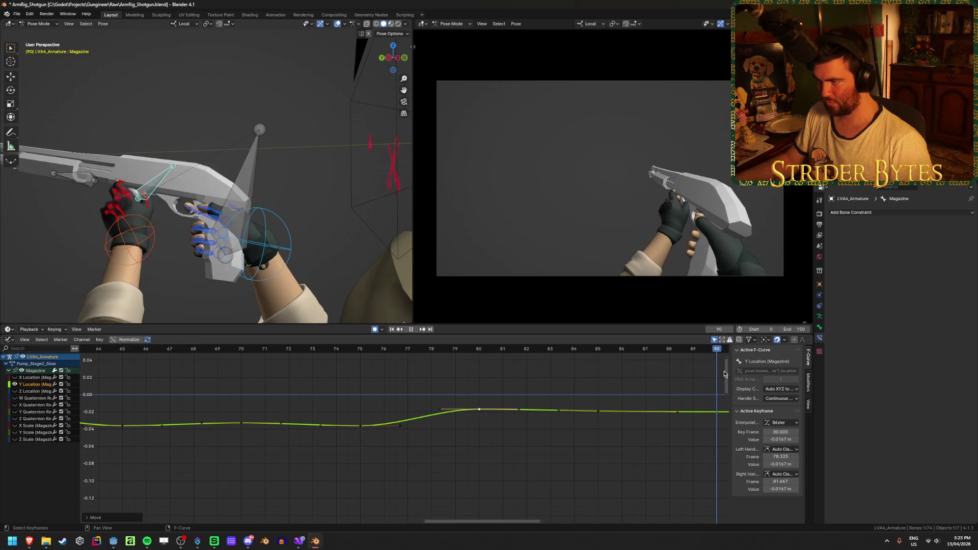
pyautogui.press('space')
# - Replay the animation and stop at frame 78 to inspect the pose
pyautogui.scroll(-1, 503, 390)
pyautogui.scroll(-1, 503, 391)
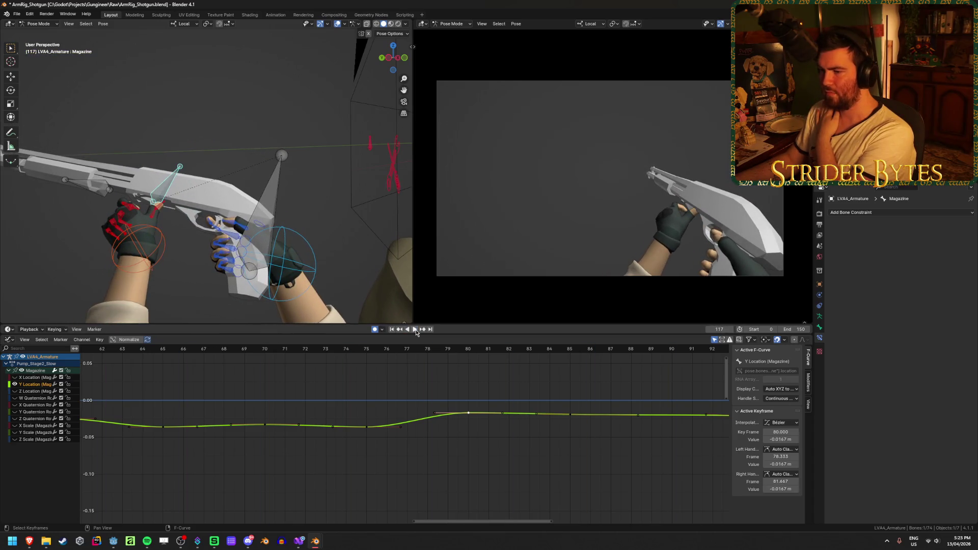
pyautogui.click(416, 329)
pyautogui.click(416, 330)
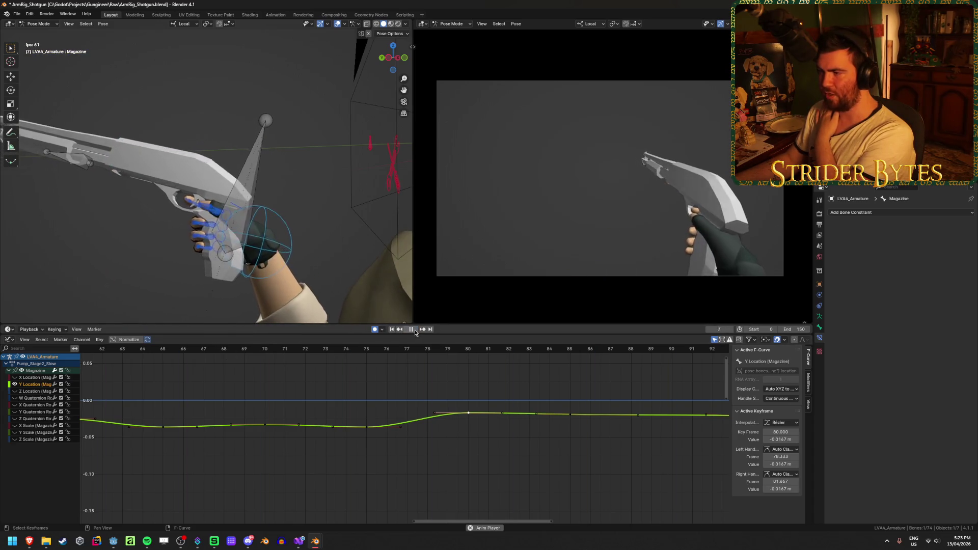
pyautogui.click(414, 331)
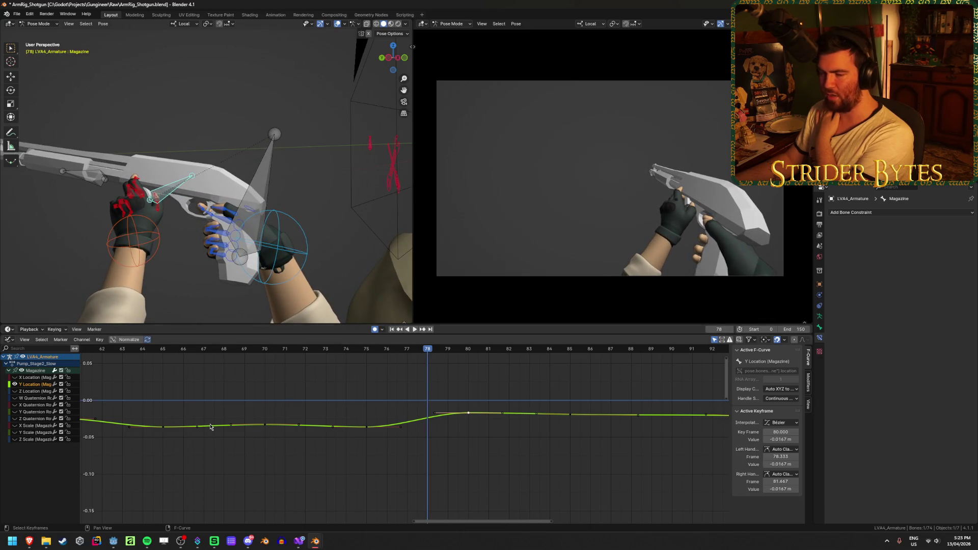
pyautogui.scroll(-2, 211, 427)
# - Select the GunBase bone and toggle its Z Location and Y Quaternion curves in the graph
pyautogui.click(264, 178)
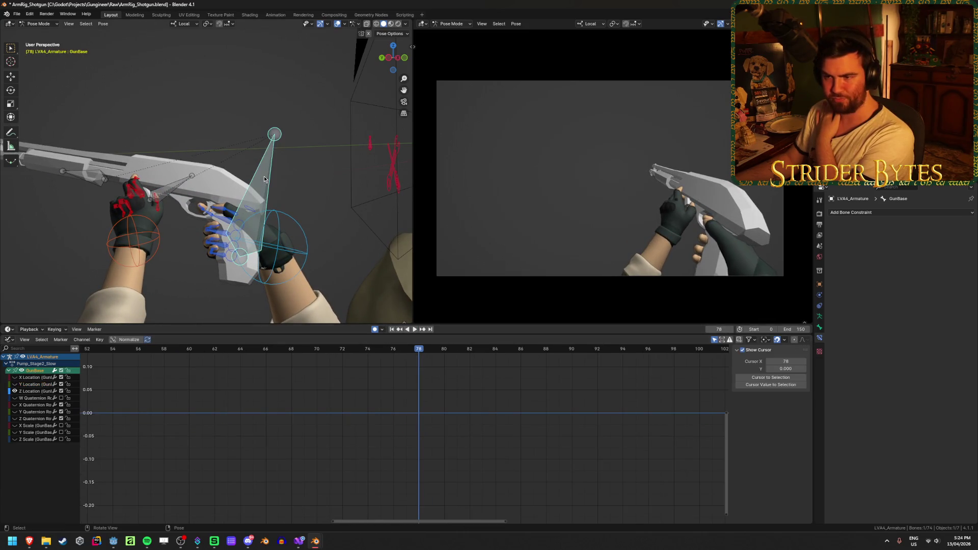
pyautogui.click(14, 391)
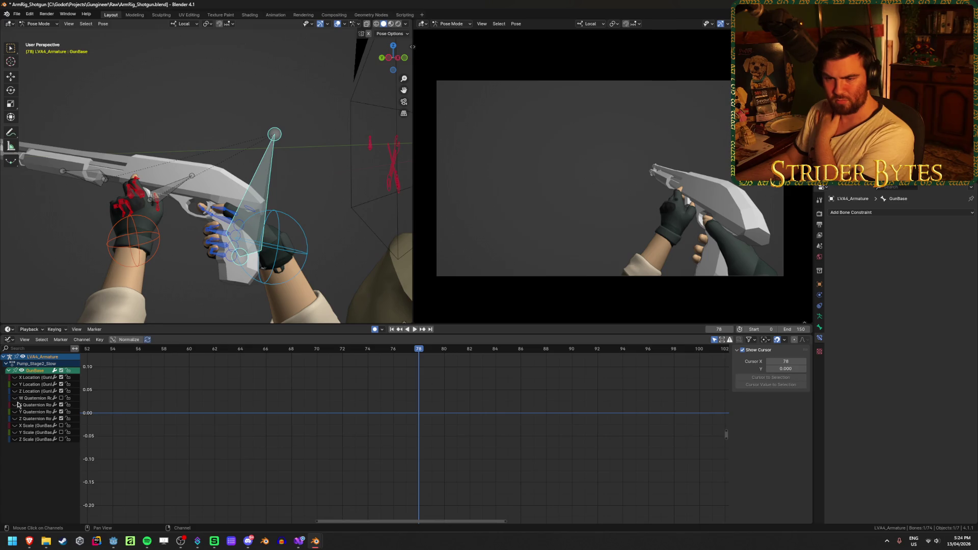
pyautogui.click(15, 412)
pyautogui.click(15, 412)
pyautogui.click(15, 412)
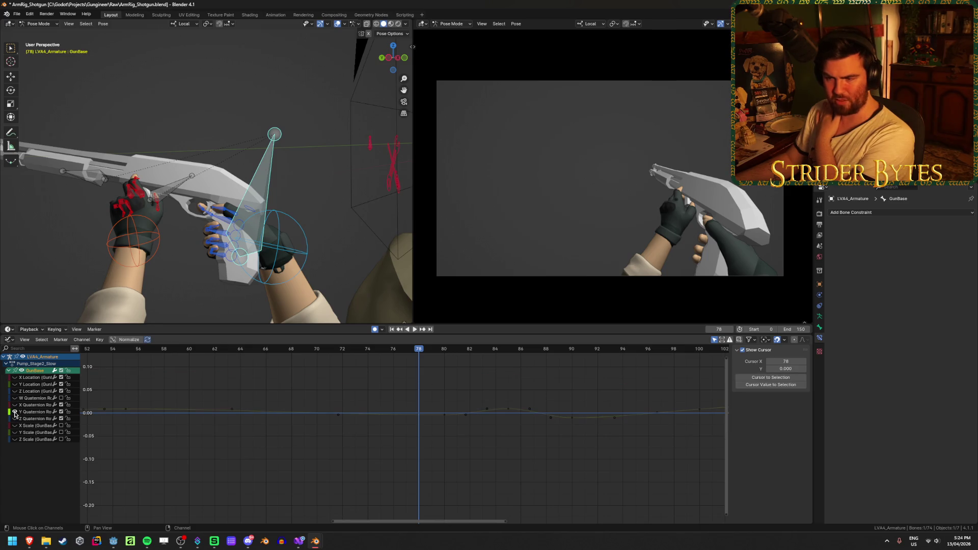
pyautogui.scroll(-2, 521, 447)
pyautogui.scroll(-3, 304, 457)
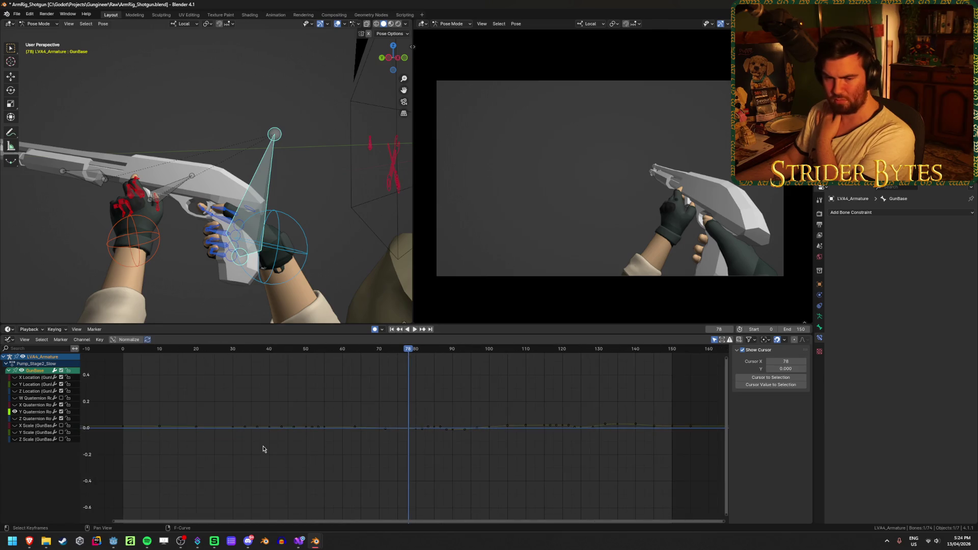
pyautogui.scroll(4, 292, 447)
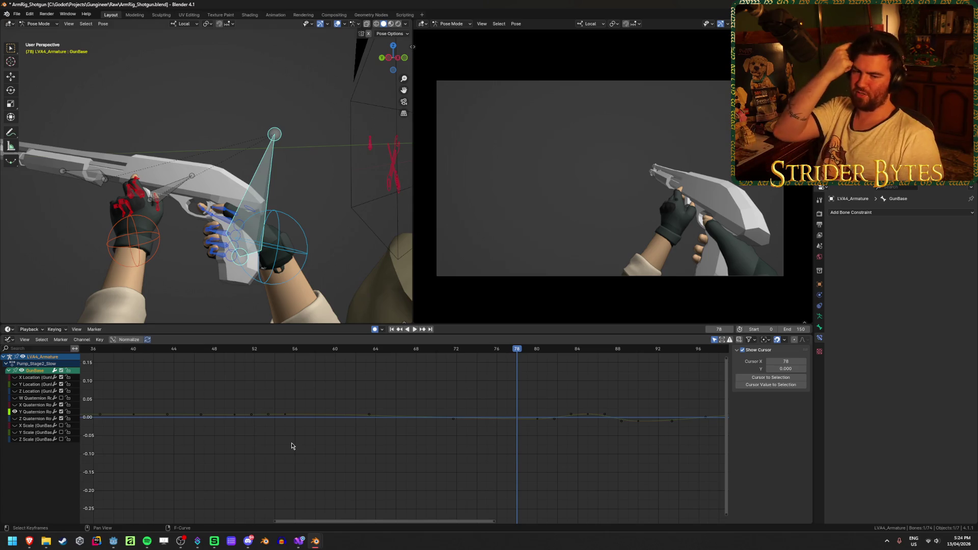
# - Scrub to frame 51, select the Y Quaternion frame-50 key, then hide that curve and frame the rest
pyautogui.click(154, 350)
pyautogui.press('space')
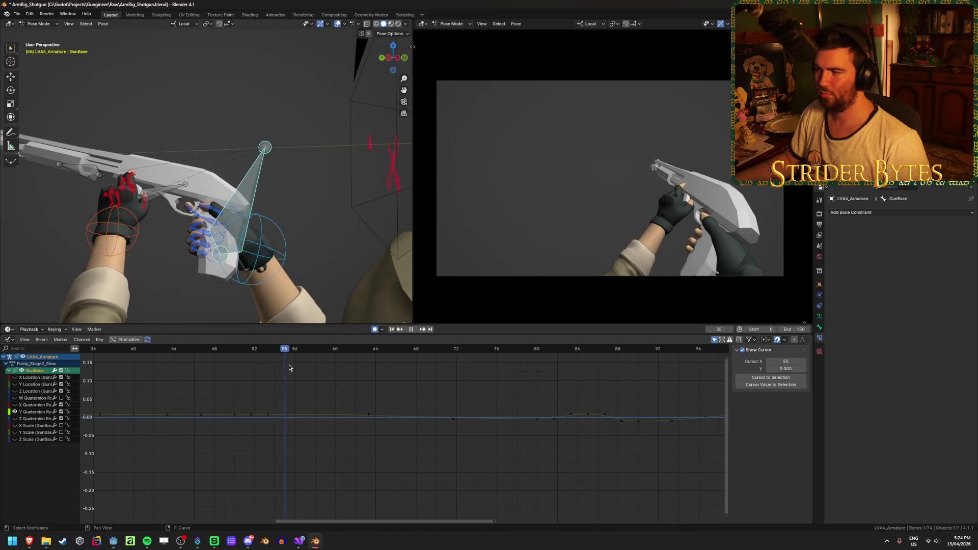
pyautogui.moveTo(289, 368); pyautogui.dragTo(243, 370)
pyautogui.click(240, 414)
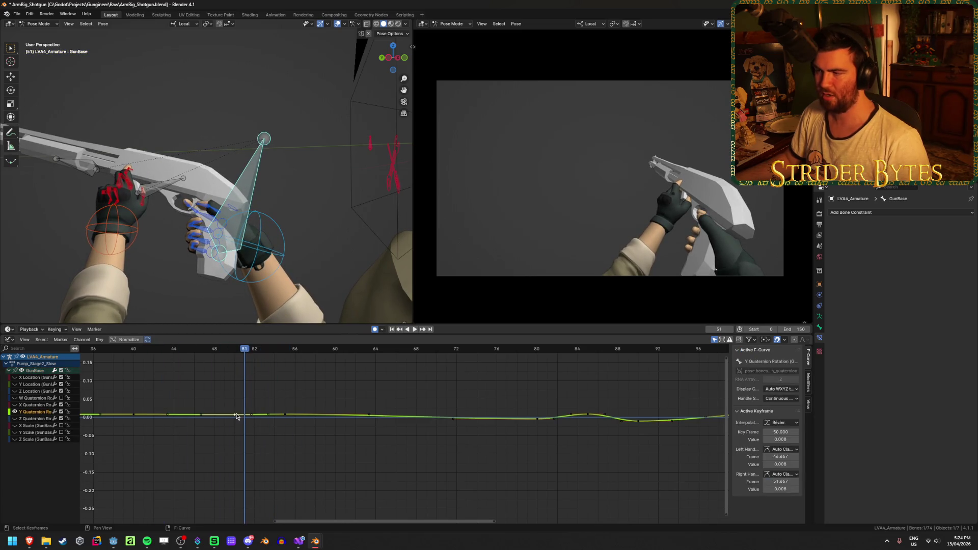
pyautogui.click(15, 412)
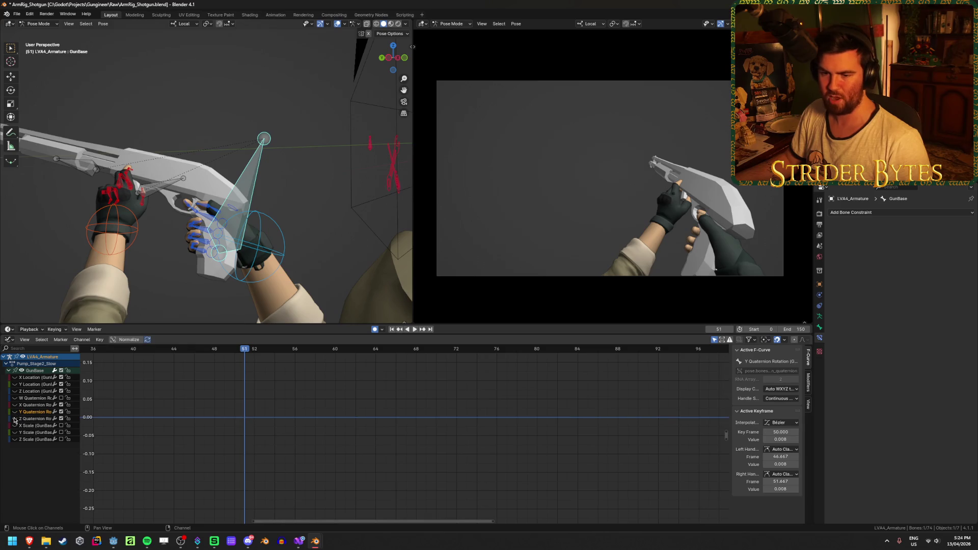
pyautogui.press('Home')
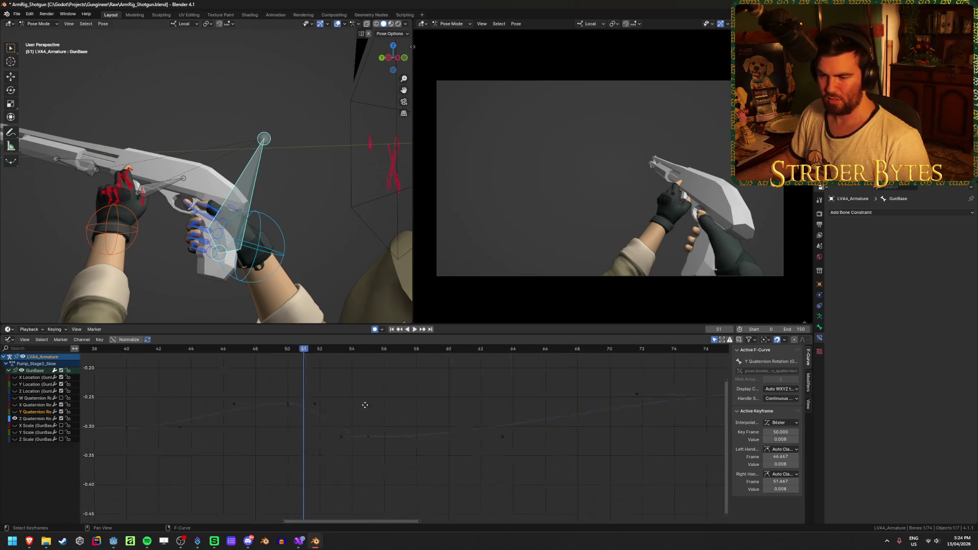
# - Raise the Z Quaternion frame-55 key to -0.284 and lower frame 50 to -0.271
pyautogui.press('space')
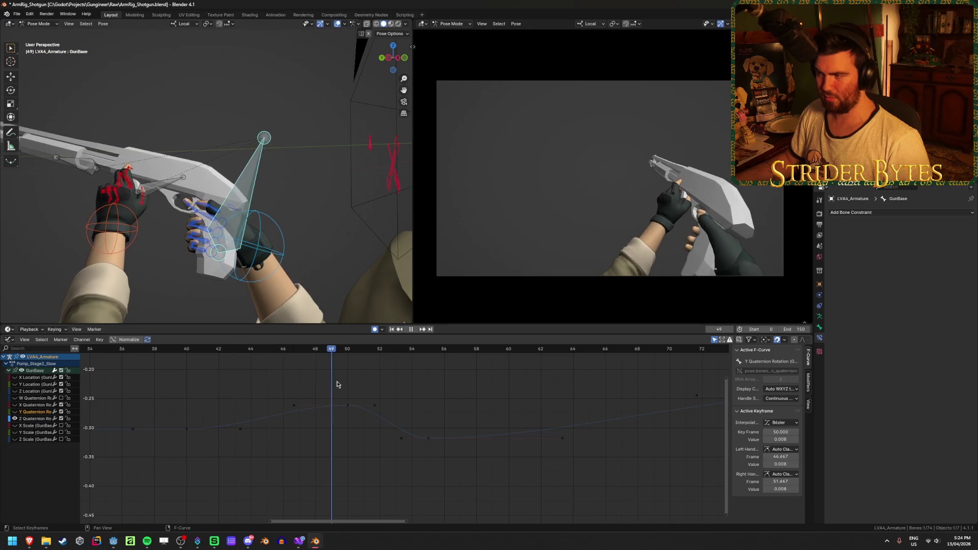
pyautogui.press('Escape')
pyautogui.click(428, 440)
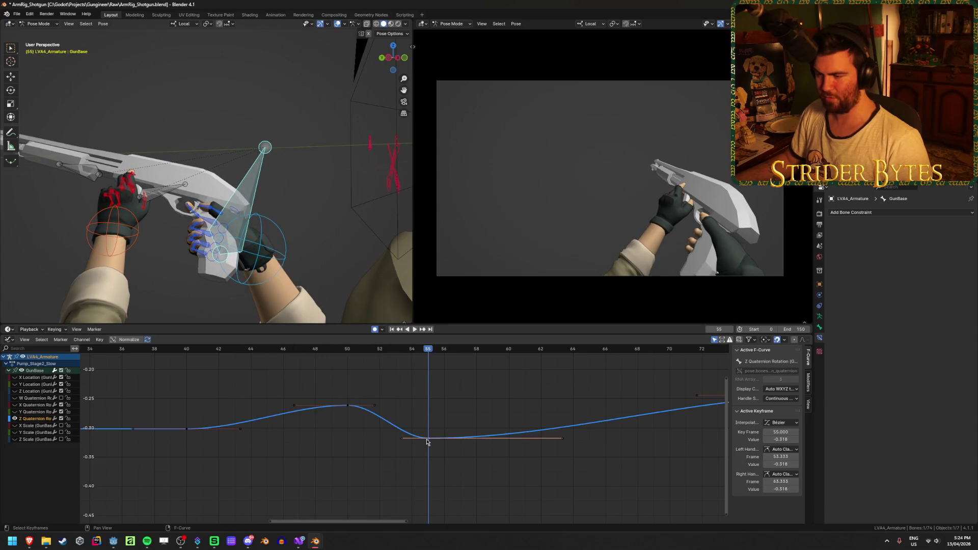
pyautogui.moveTo(427, 442); pyautogui.dragTo(423, 422)
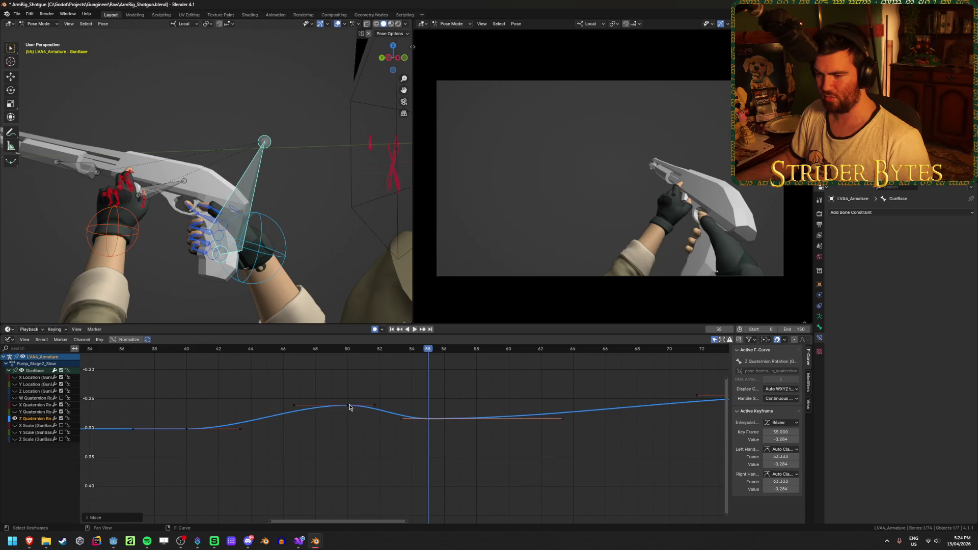
pyautogui.moveTo(349, 407); pyautogui.dragTo(347, 412)
pyautogui.click(392, 330)
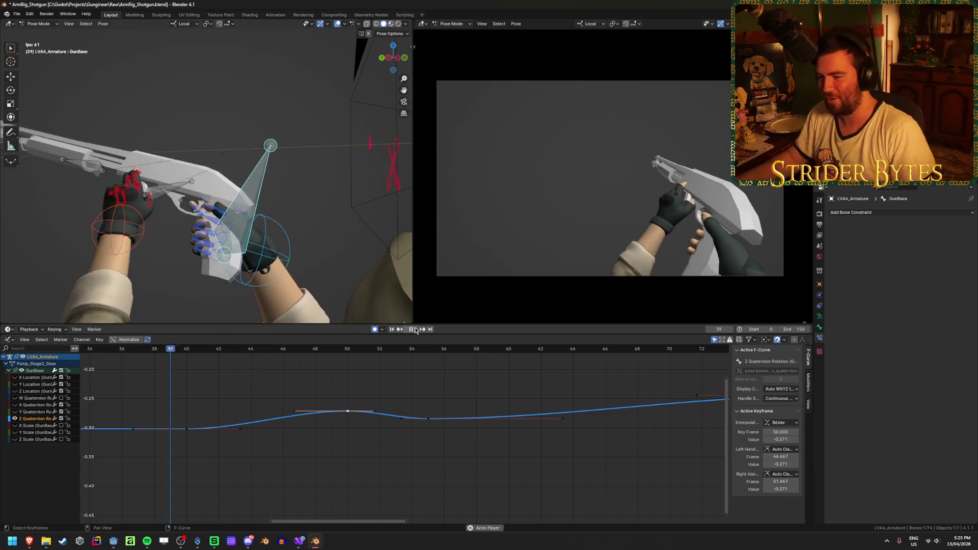
# - Deselect the edited keys, frame all curves, and save ArmRig_Shotgun.blend
pyautogui.click(637, 442)
pyautogui.press('Home')
pyautogui.hotkey('ctrl', 's')
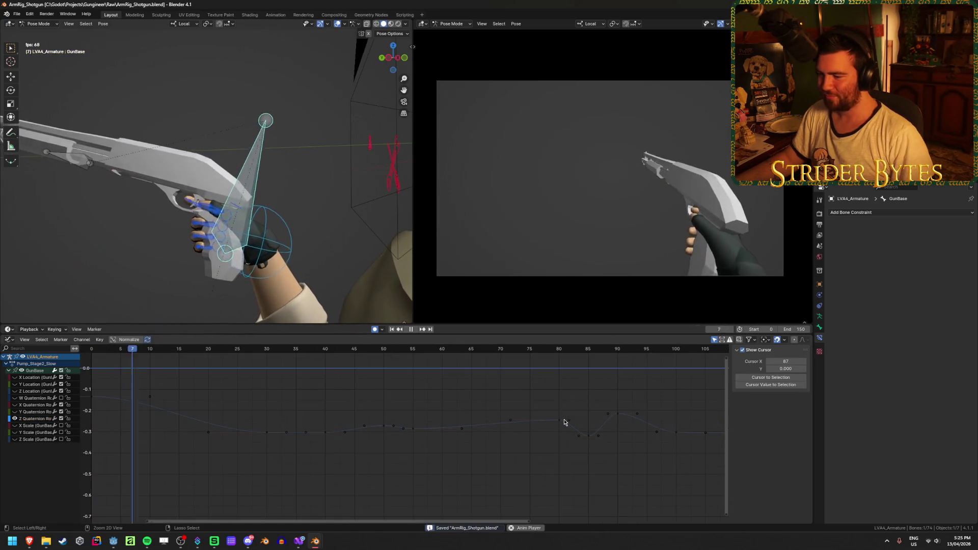
pyautogui.press('Home')
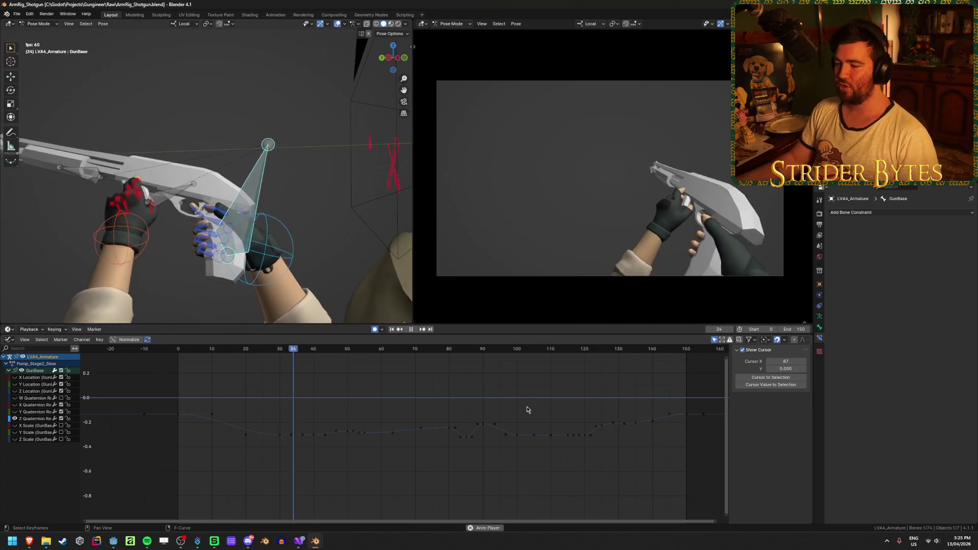
pyautogui.hotkey('ctrl', 's')
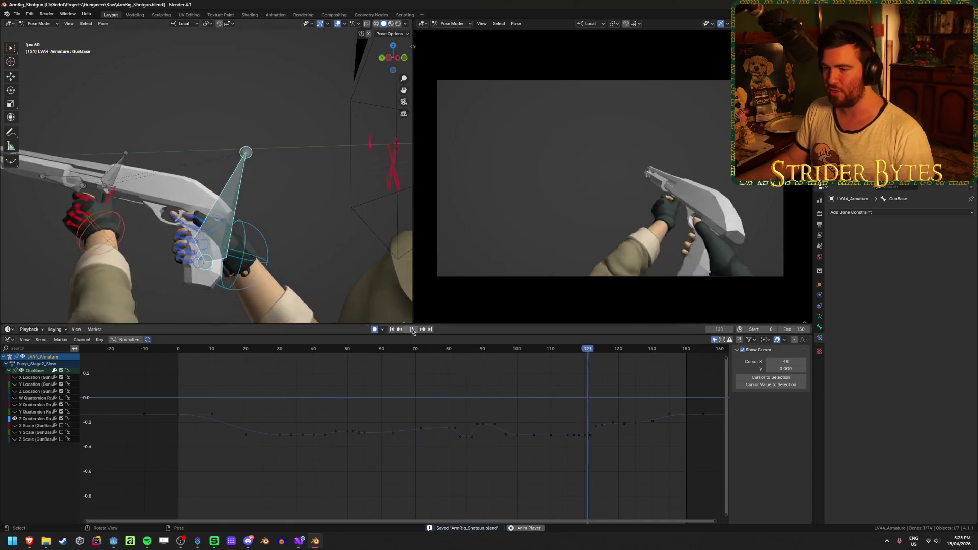
# - Scrub and play the pump animation between frames 46 and 128, saving along the way
pyautogui.moveTo(192, 350); pyautogui.dragTo(335, 354)
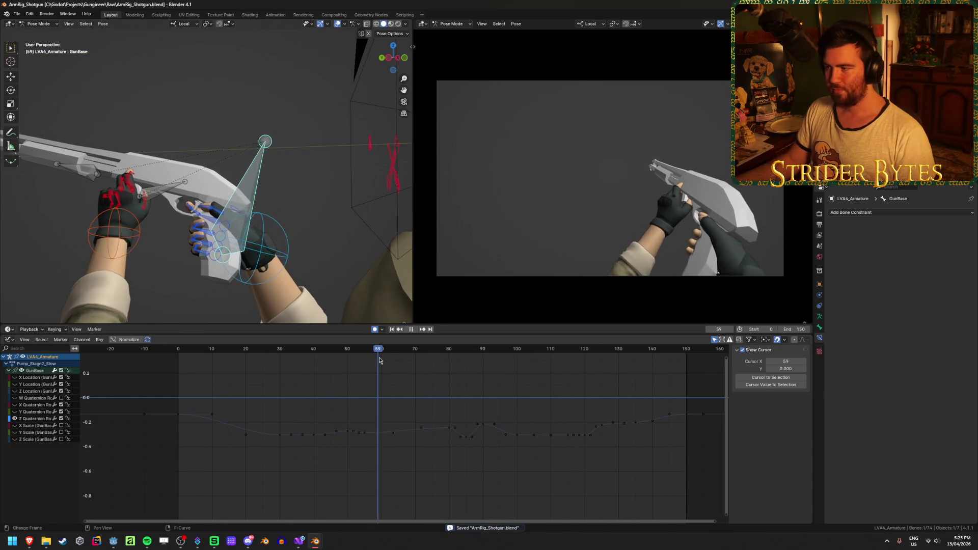
pyautogui.moveTo(441, 369); pyautogui.dragTo(613, 377)
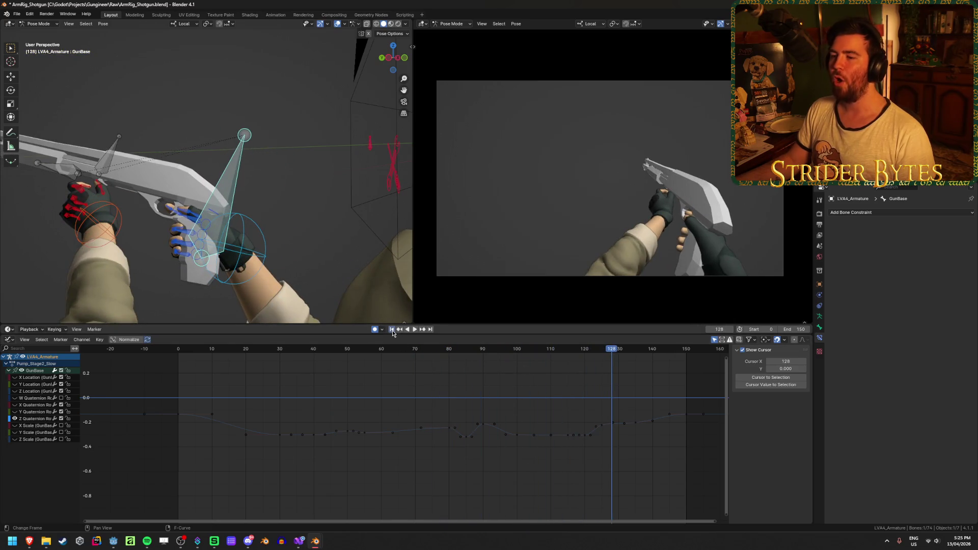
pyautogui.click(414, 330)
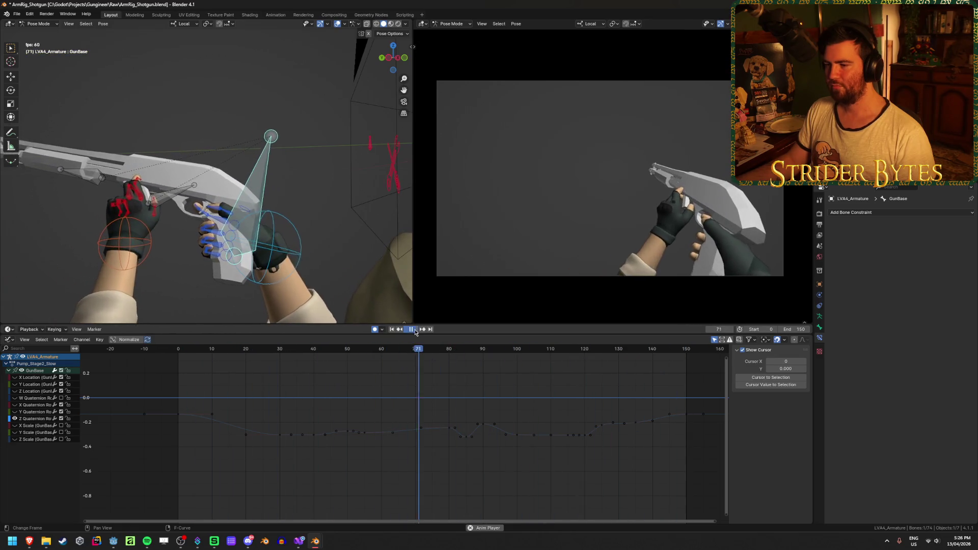
pyautogui.click(414, 330)
pyautogui.hotkey('ctrl', 's')
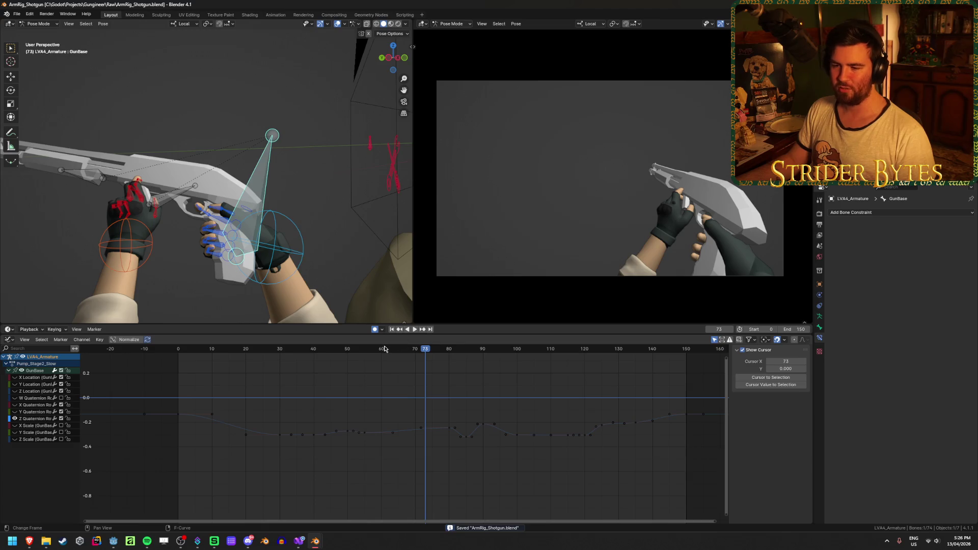
pyautogui.moveTo(385, 348); pyautogui.dragTo(613, 349)
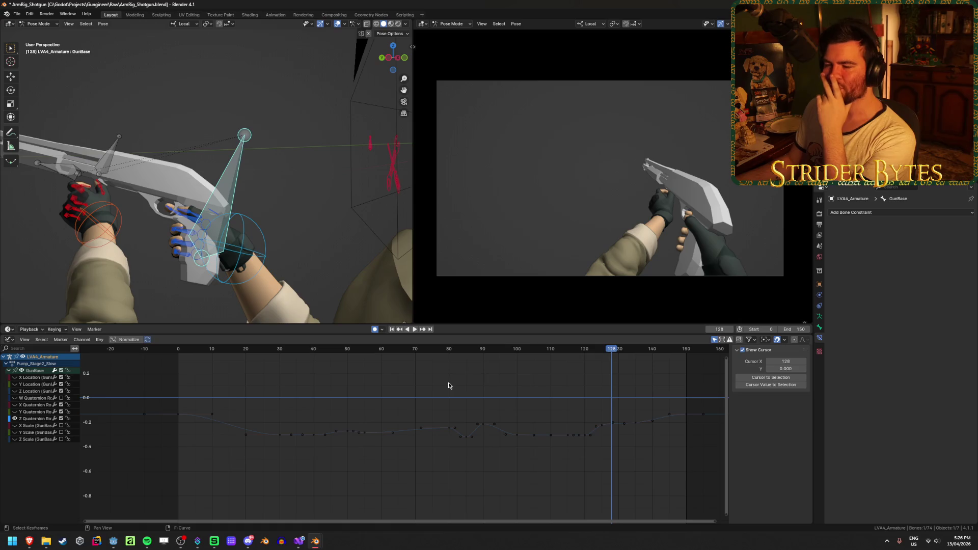
pyautogui.hotkey('ctrl', 's')
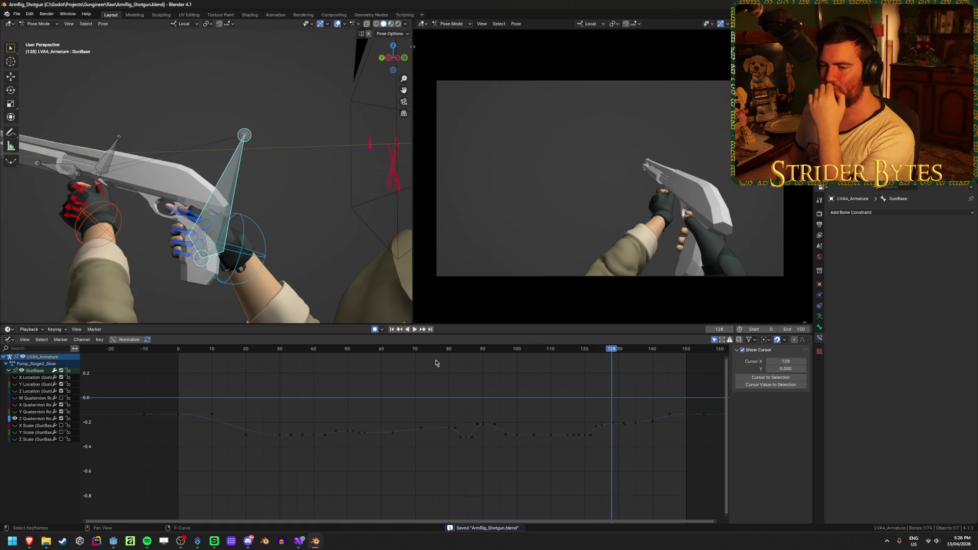
# - Return to frame 0 and show the Pump_Stage2_Slow action in the Dope Sheet Action Editor
pyautogui.click(389, 350)
pyautogui.press('space')
pyautogui.hotkey('shift', 'Left')
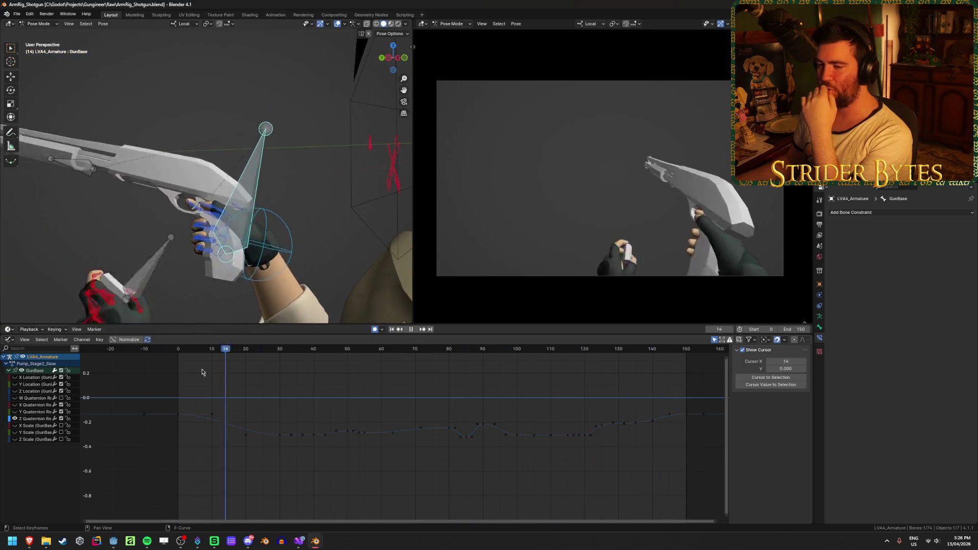
pyautogui.press('space')
pyautogui.hotkey('shift', 'Left')
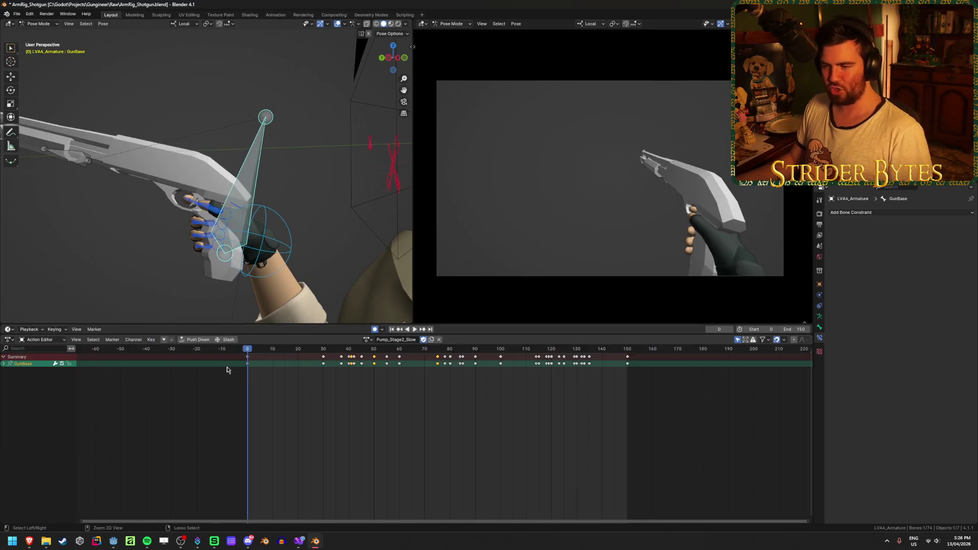
pyautogui.hotkey('ctrl', 'Tab')
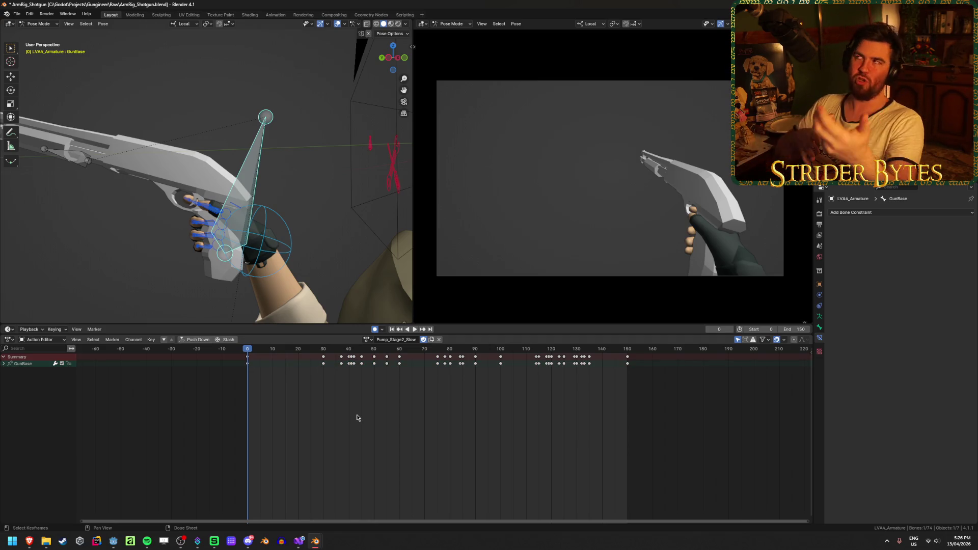
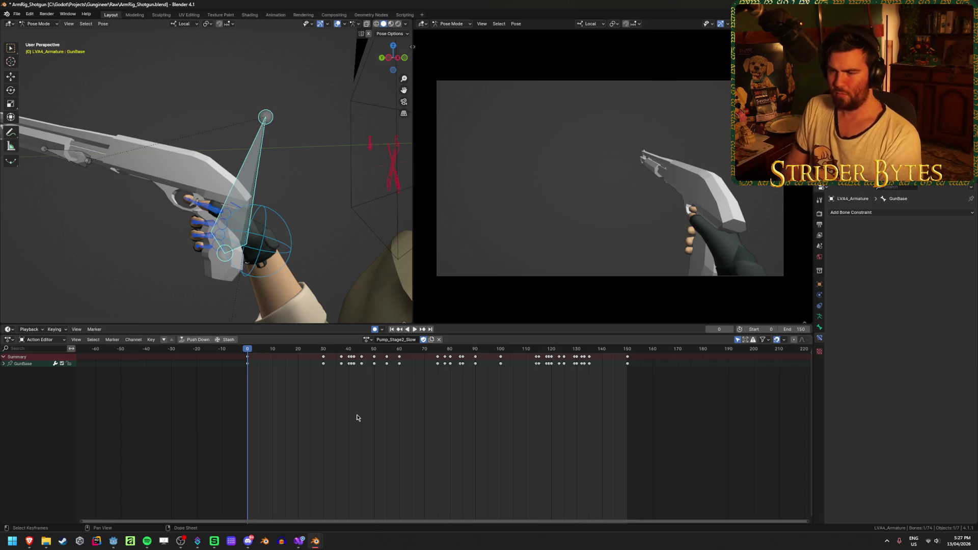
# - Load the Pump_Stage2_Normal action from the action list
pyautogui.click(365, 339)
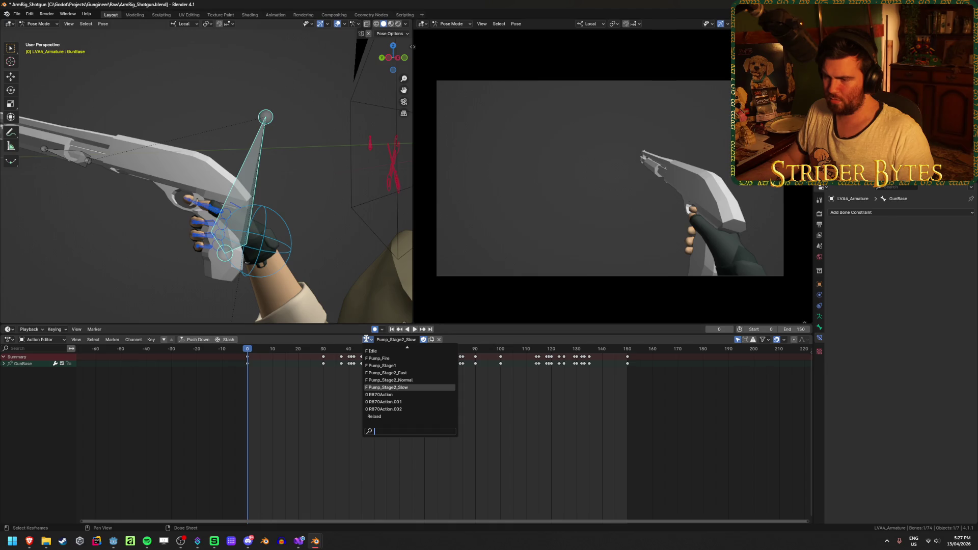
pyautogui.click(323, 430)
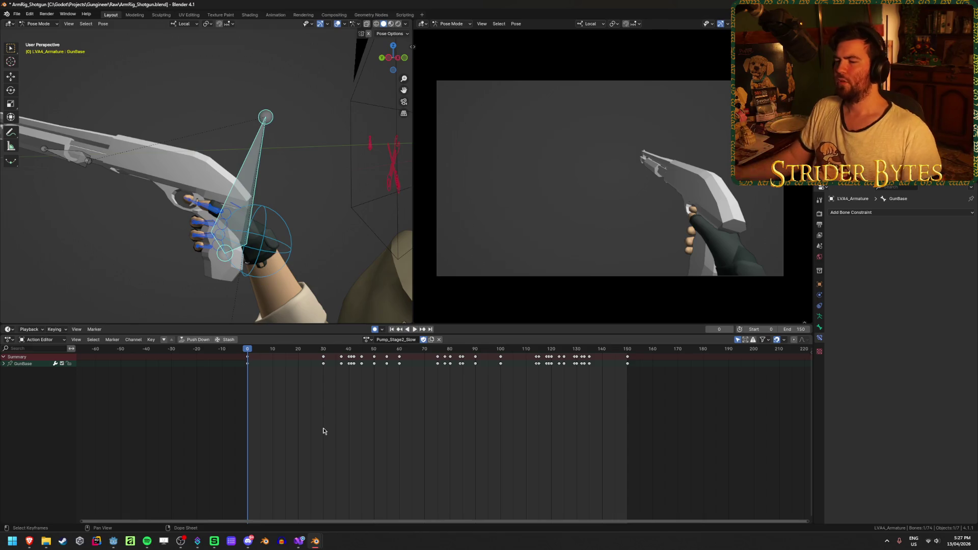
pyautogui.click(369, 339)
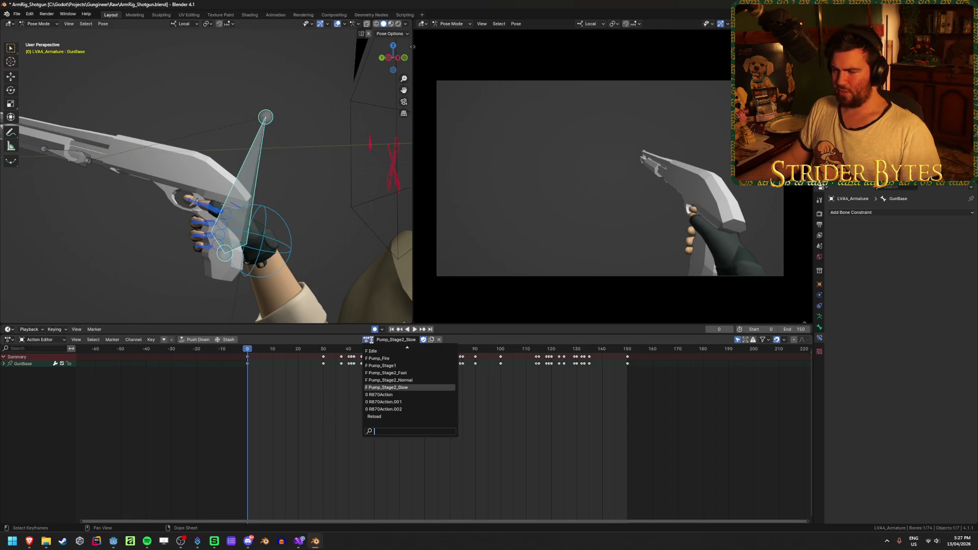
pyautogui.click(390, 380)
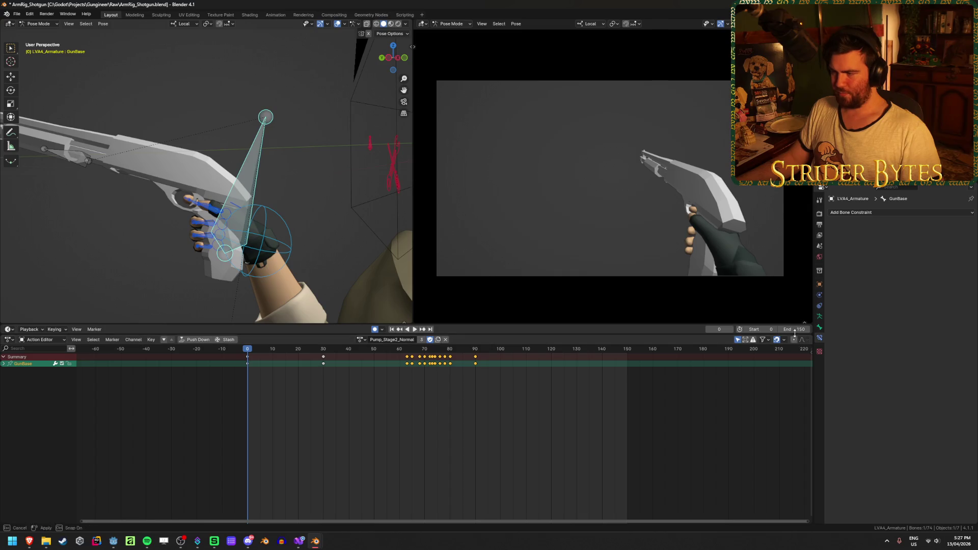
# - Set the scene end frame to 90, play the animation, then return the playhead to frame 0
pyautogui.click(795, 332)
pyautogui.write('90')
pyautogui.press('Return')
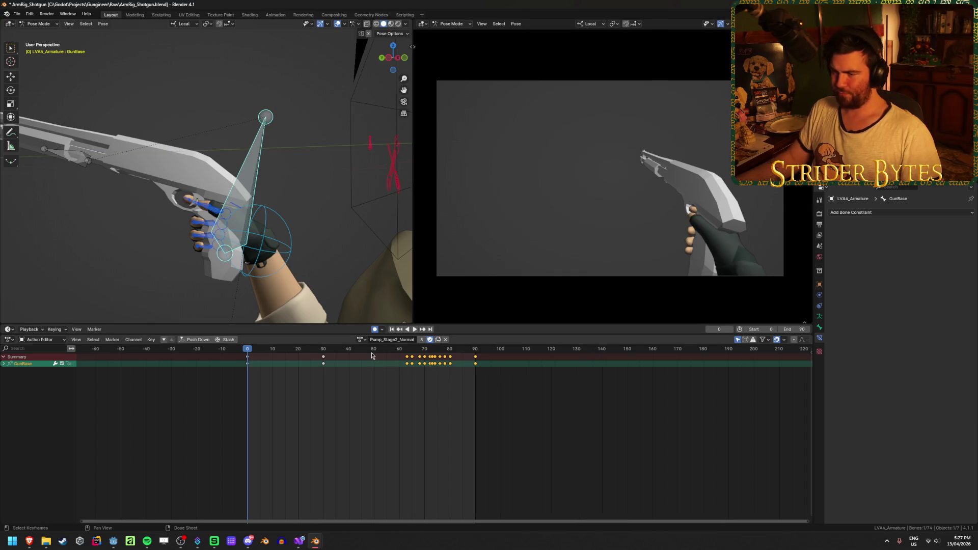
pyautogui.click(415, 329)
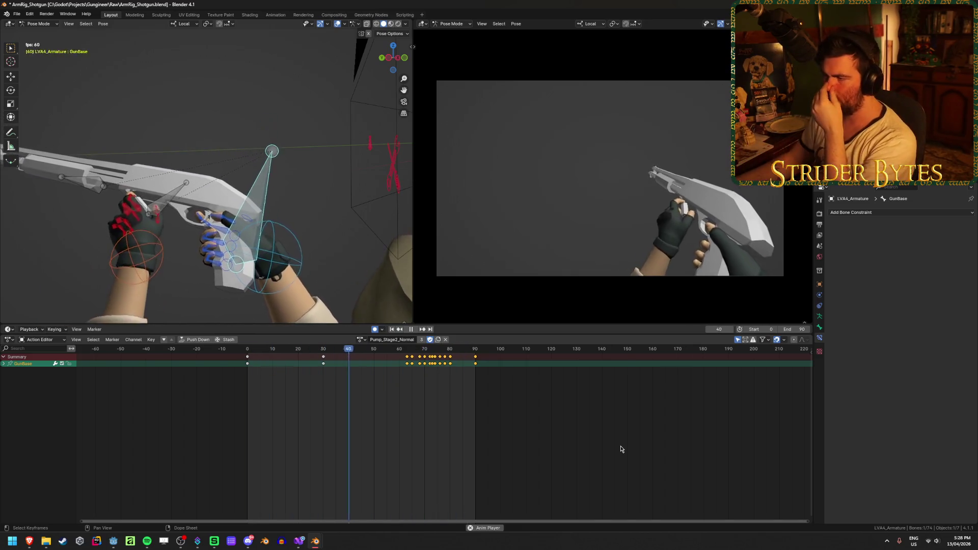
pyautogui.click(409, 329)
pyautogui.click(261, 350)
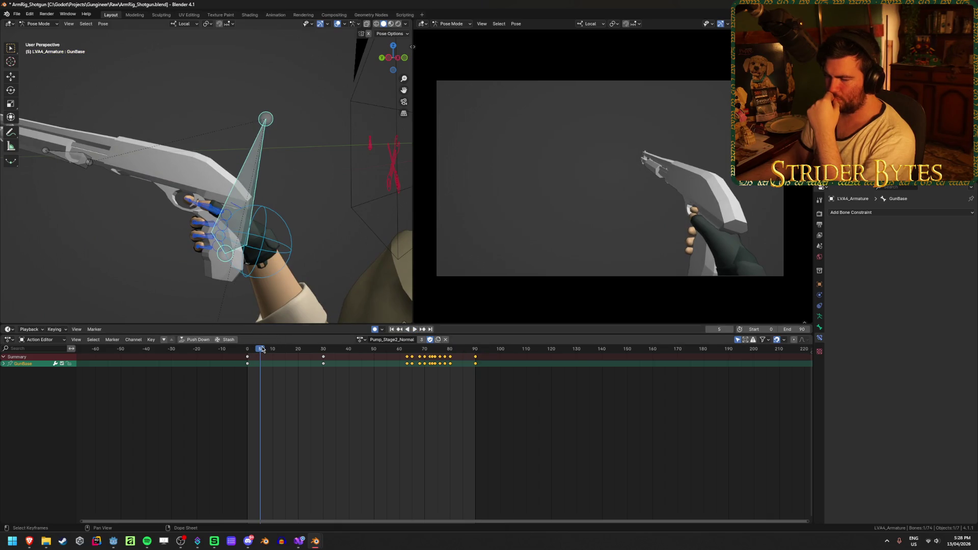
pyautogui.click(452, 463)
pyautogui.moveTo(262, 351); pyautogui.dragTo(247, 351)
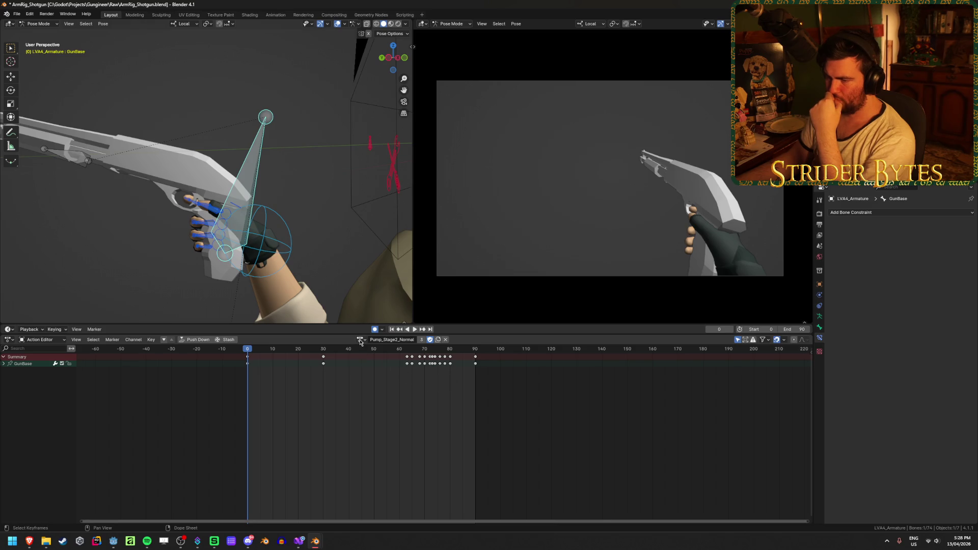
# - Duplicate the action, name the copy Pump_Stage3, and save the file
pyautogui.click(438, 340)
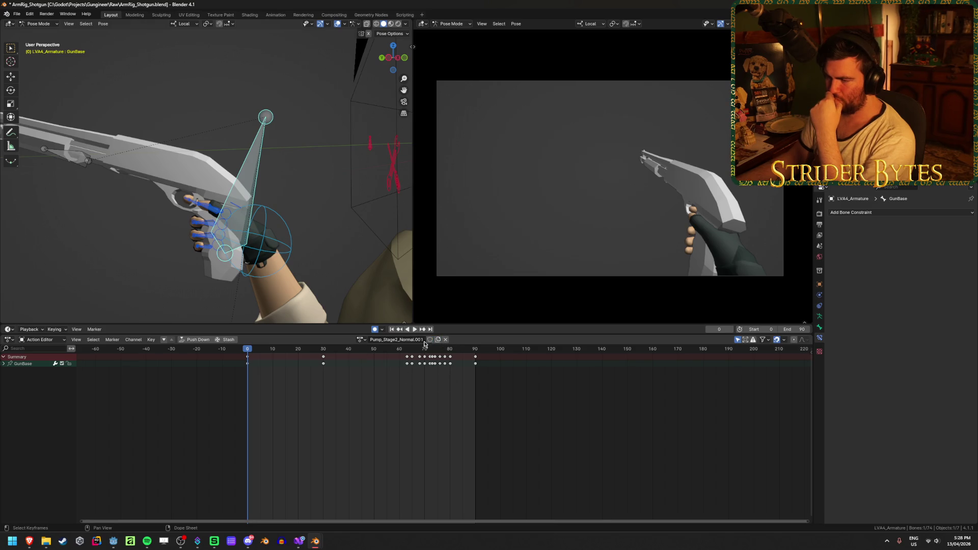
pyautogui.click(423, 339)
pyautogui.write('Pump_Stage3')
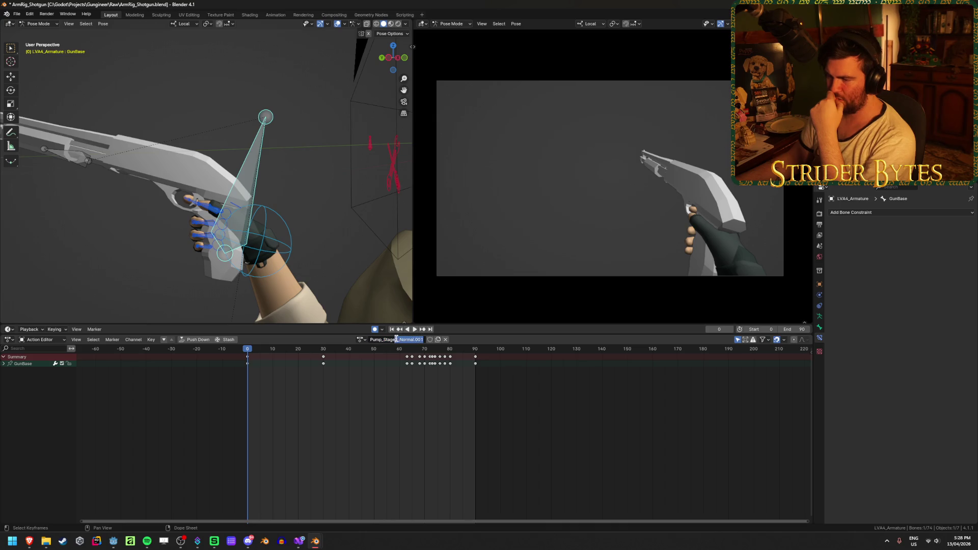
pyautogui.press('Return')
pyautogui.hotkey('ctrl', 's')
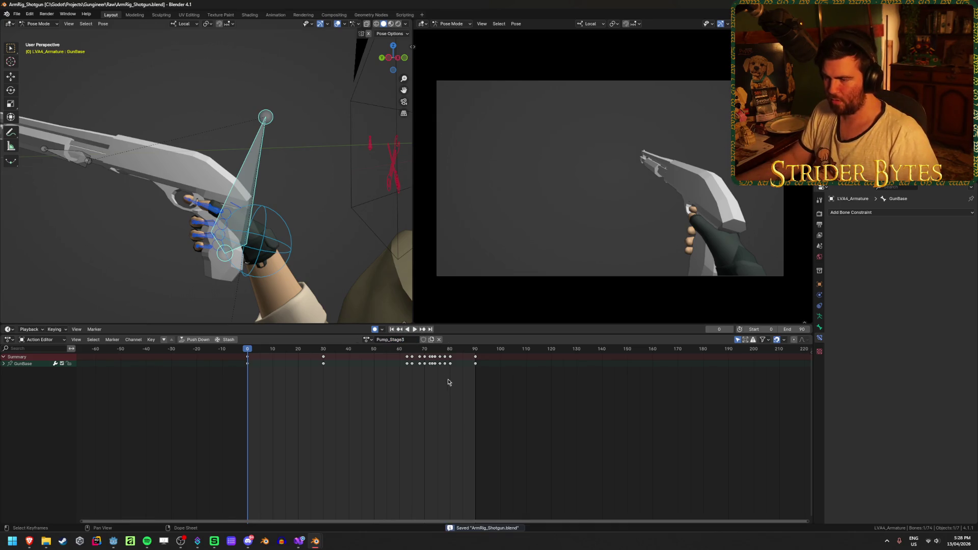
# - Delete the GunBase keys from frames 30–90 and the Magazine keys after frame 0
pyautogui.moveTo(553, 403)
pyautogui.mouseDown()
pyautogui.moveTo(319, 365)
pyautogui.moveTo(314, 351)
pyautogui.mouseUp()
pyautogui.press('x')
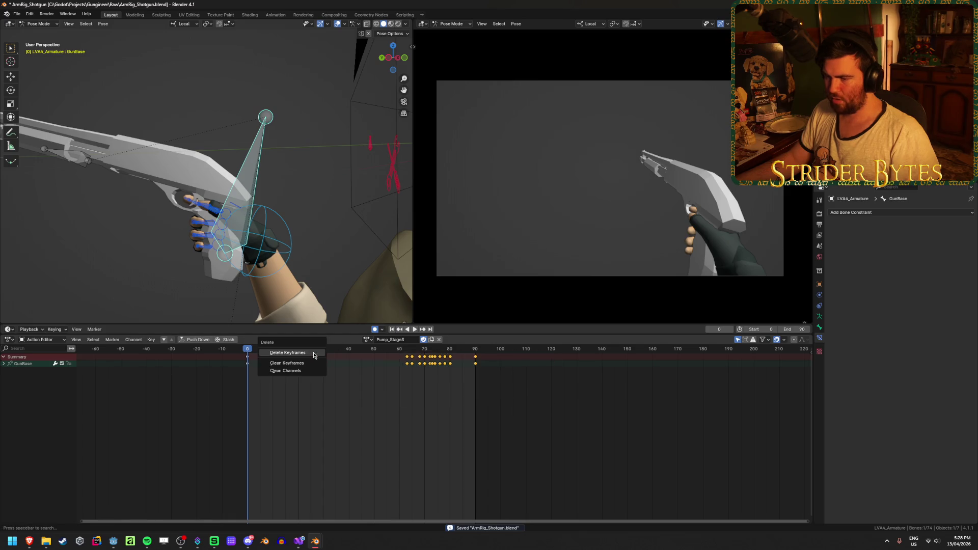
pyautogui.click(312, 355)
pyautogui.moveTo(250, 351)
pyautogui.mouseDown()
pyautogui.moveTo(393, 352)
pyautogui.moveTo(333, 351)
pyautogui.mouseUp()
pyautogui.click(147, 188)
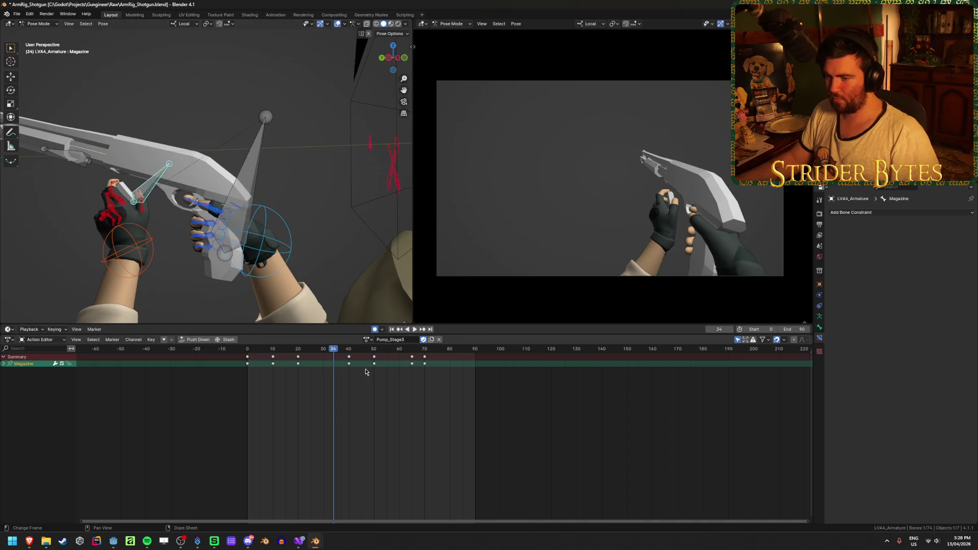
pyautogui.moveTo(459, 400); pyautogui.dragTo(267, 354)
pyautogui.press('x')
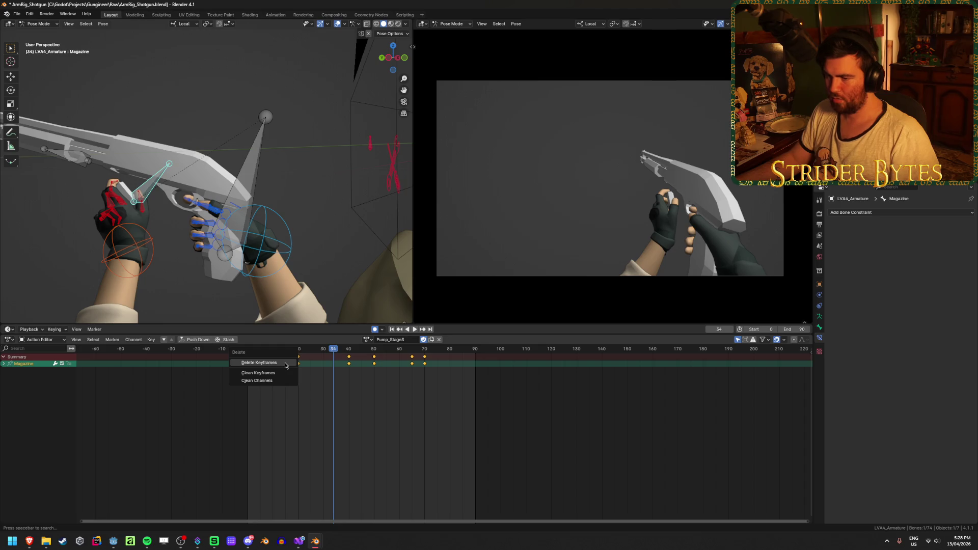
pyautogui.click(285, 363)
# - Play the action back from frame 0 and save the file
pyautogui.hotkey('shift', 'Left')
pyautogui.press('space')
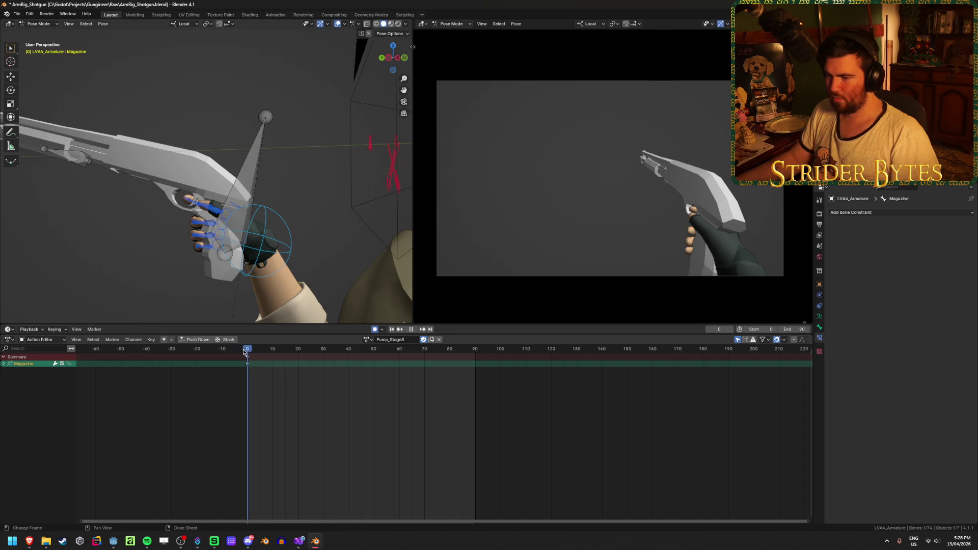
pyautogui.press('space')
pyautogui.hotkey('ctrl', 's')
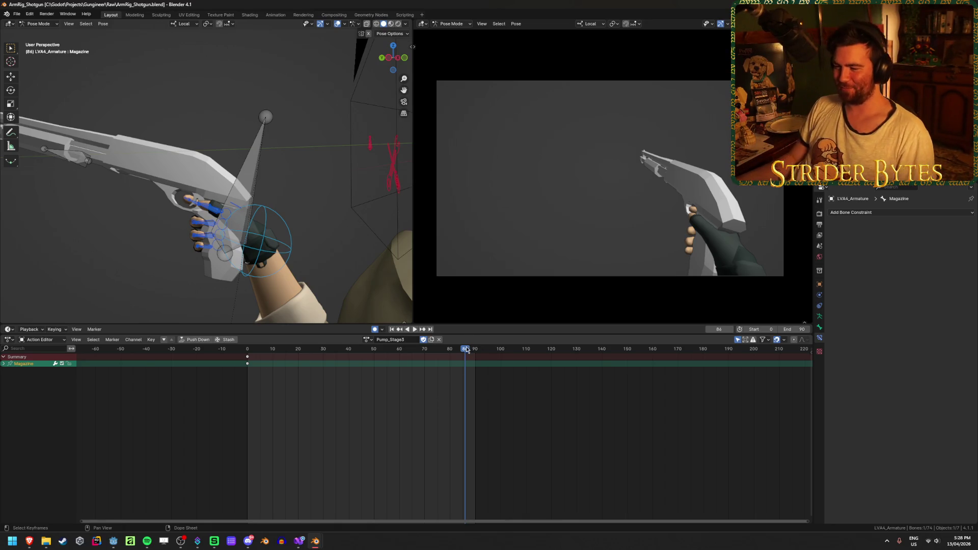
# - Reset the pole.L pole target's location at frame 0
pyautogui.click(250, 188)
pyautogui.scroll(-6, 259, 223)
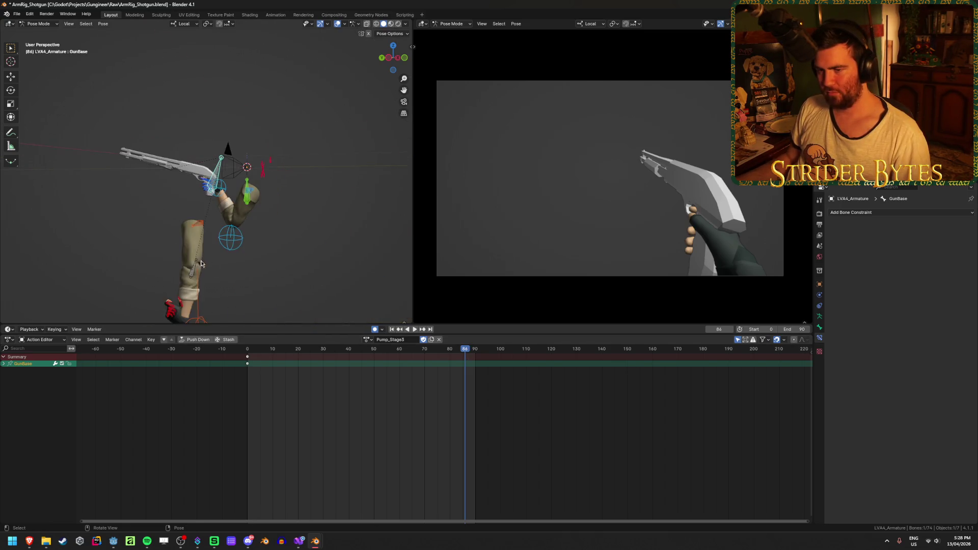
pyautogui.moveTo(259, 209); pyautogui.dragTo(238, 272, button='middle')
pyautogui.click(296, 316)
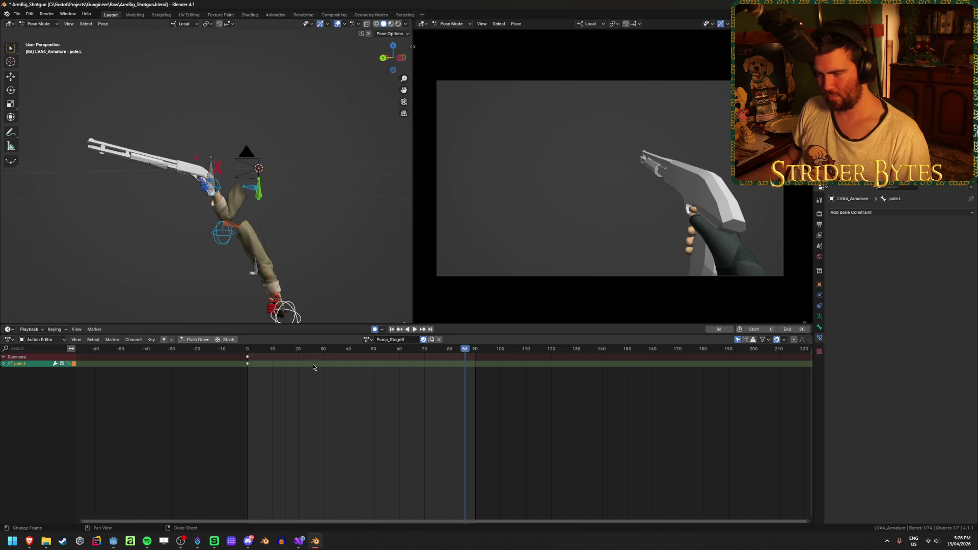
pyautogui.hotkey('shift', 'Left')
pyautogui.hotkey('alt', 'g')
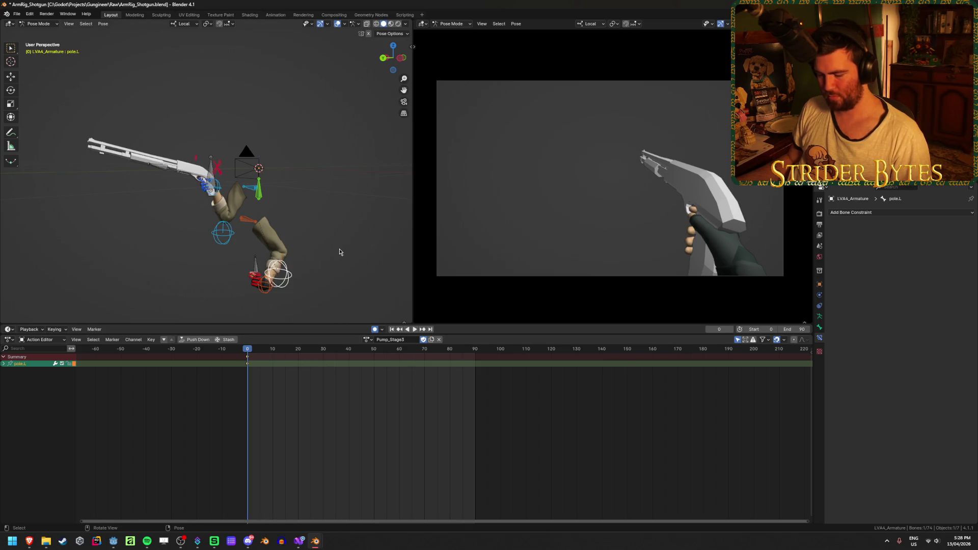
pyautogui.moveTo(340, 252); pyautogui.dragTo(270, 271, button='middle')
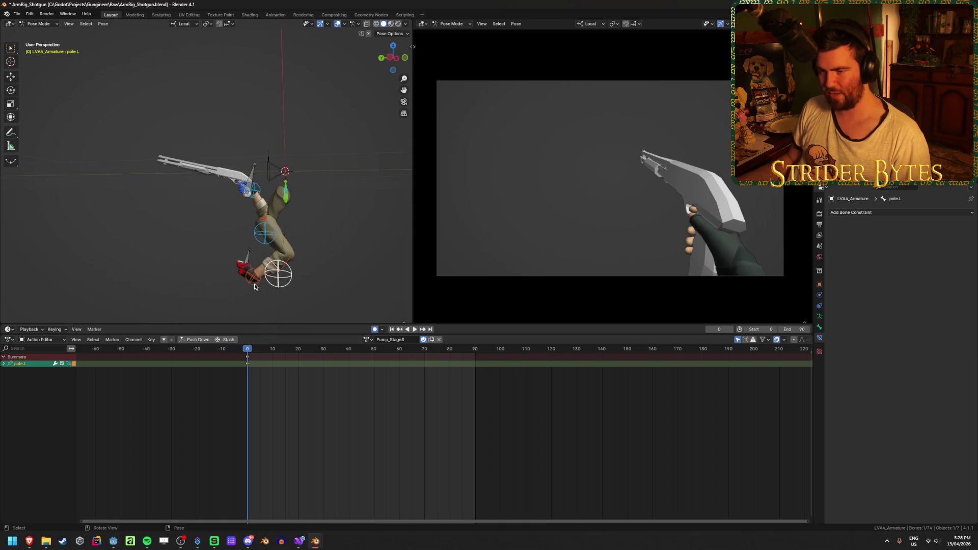
# - Reset handIK.L at frame 0 and delete its keys from frames 40 to 90
pyautogui.click(263, 274)
pyautogui.hotkey('alt', 'g')
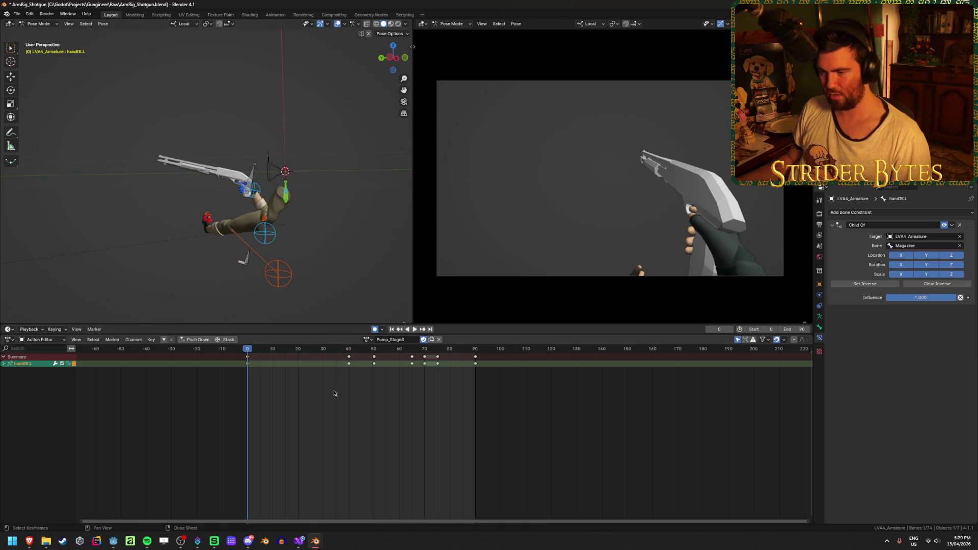
pyautogui.moveTo(309, 387)
pyautogui.mouseDown()
pyautogui.moveTo(505, 368)
pyautogui.moveTo(523, 351)
pyautogui.mouseUp()
pyautogui.press('x')
pyautogui.click(520, 352)
pyautogui.moveTo(271, 349); pyautogui.dragTo(372, 349)
# - Try moving clavicle.L, then cancel and undo to restore the left arm's rest pose
pyautogui.click(247, 220)
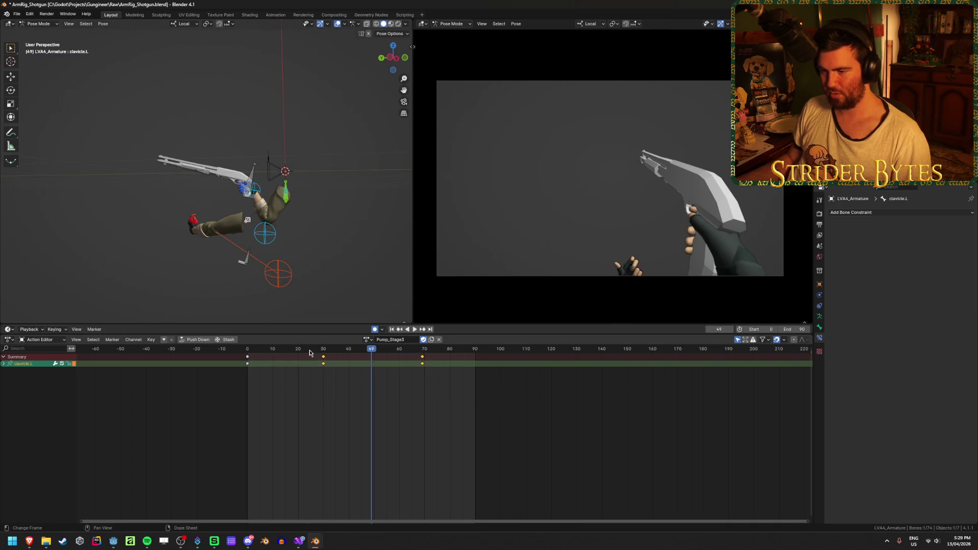
pyautogui.moveTo(283, 350)
pyautogui.mouseDown()
pyautogui.moveTo(223, 353)
pyautogui.moveTo(394, 352)
pyautogui.mouseUp()
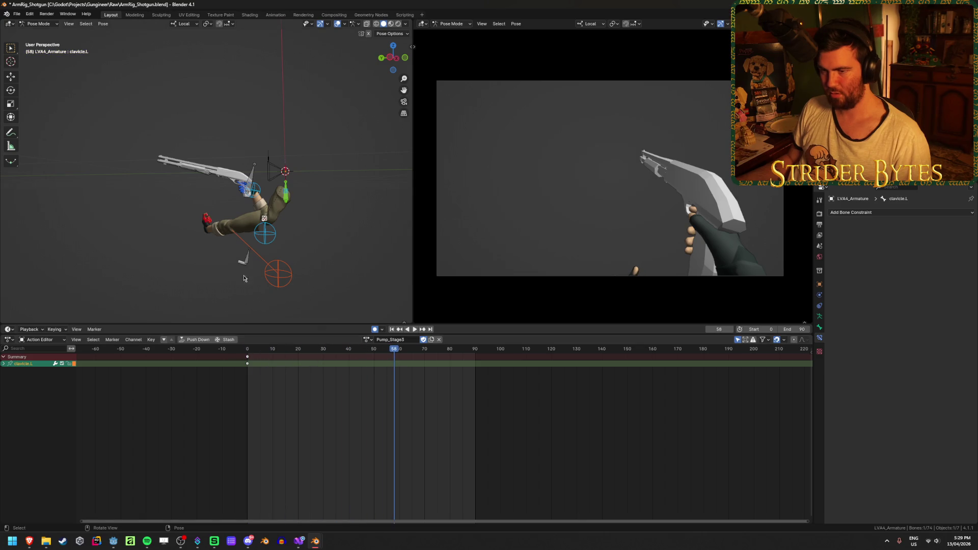
pyautogui.moveTo(265, 239); pyautogui.dragTo(229, 254, button='middle')
pyautogui.moveTo(199, 256); pyautogui.dragTo(204, 247, button='middle')
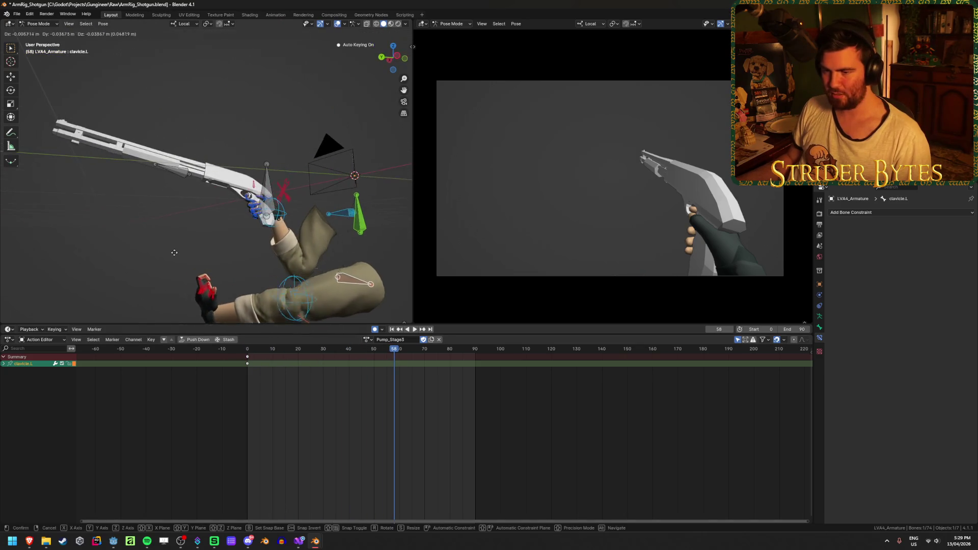
pyautogui.rightClick(112, 224)
pyautogui.click(208, 219)
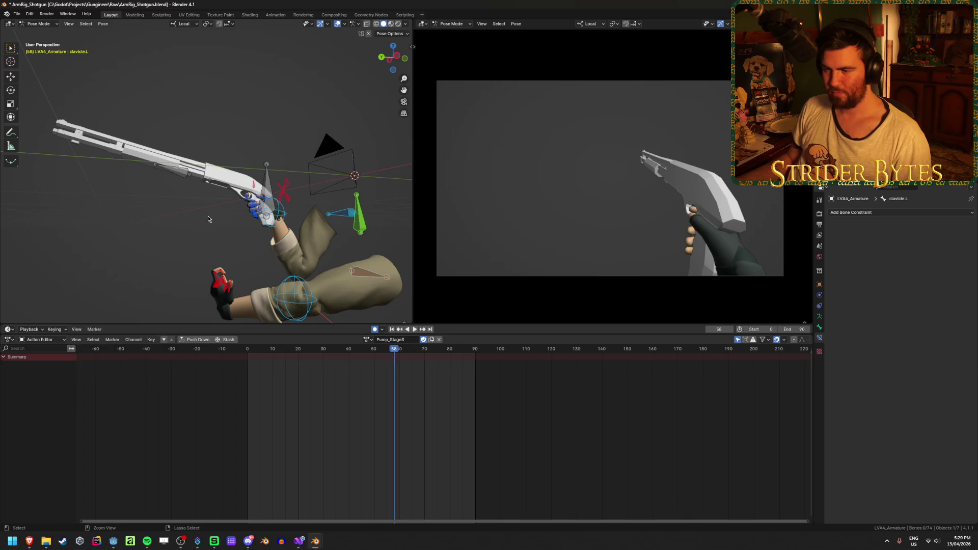
pyautogui.hotkey('ctrl', 'z')
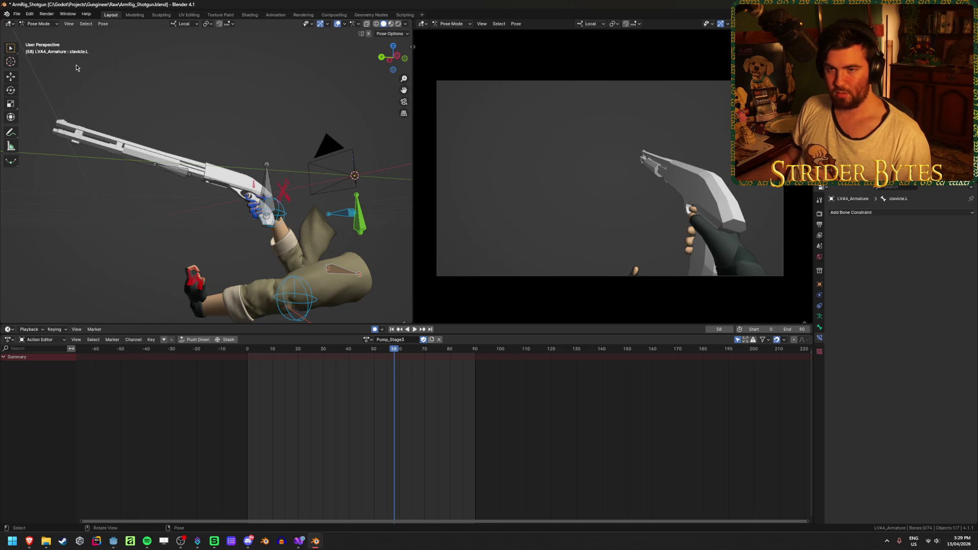
# - Delete the red-gloved hand's finger keyframes after frame 0 and save the file
pyautogui.click(11, 48)
pyautogui.moveTo(128, 221); pyautogui.dragTo(220, 300)
pyautogui.moveTo(511, 492); pyautogui.dragTo(249, 352)
pyautogui.press('Delete')
pyautogui.click(328, 405)
pyautogui.hotkey('ctrl', 's')
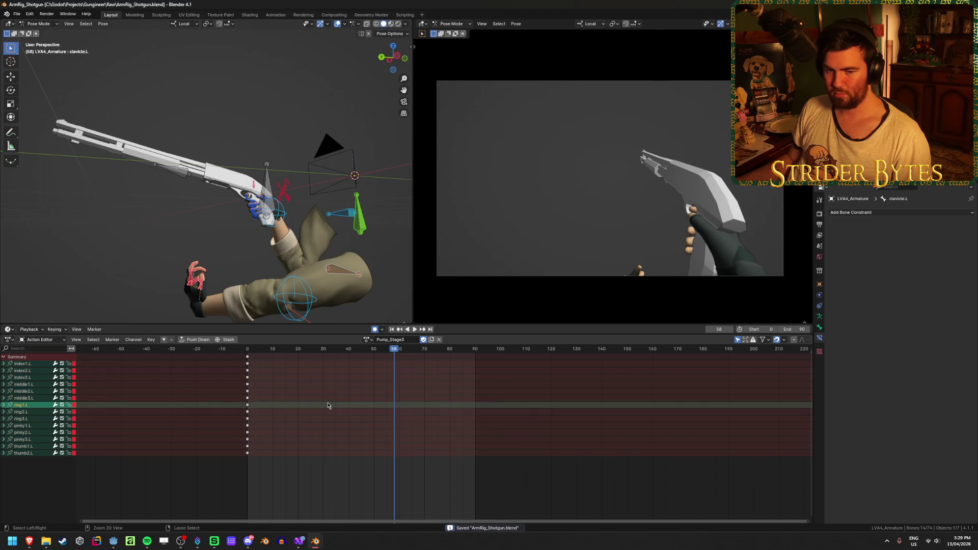
pyautogui.click(331, 470)
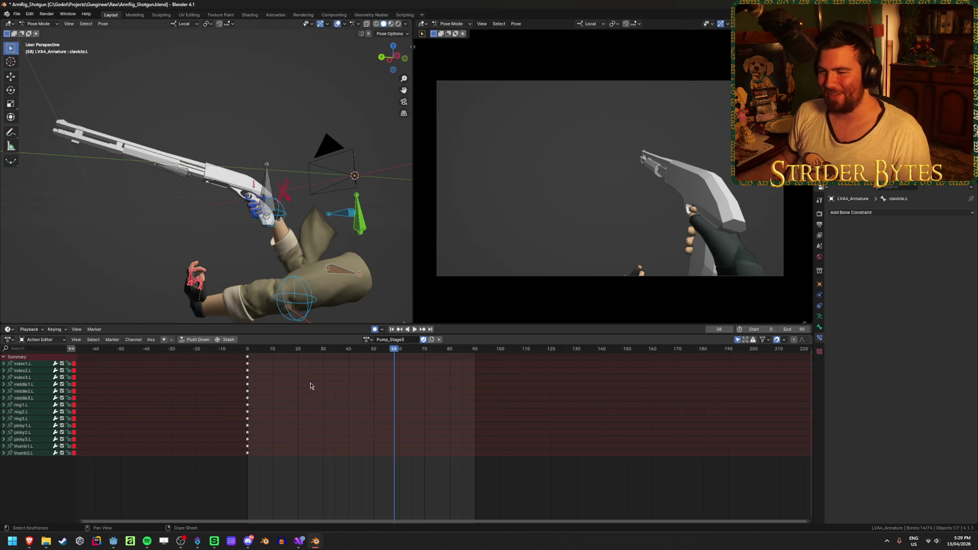
# - Play and scrub the early frames, then select all bones of the rig
pyautogui.click(256, 352)
pyautogui.press('space')
pyautogui.moveTo(256, 352)
pyautogui.mouseDown()
pyautogui.moveTo(216, 353)
pyautogui.moveTo(302, 352)
pyautogui.moveTo(264, 352)
pyautogui.mouseUp()
pyautogui.moveTo(214, 275)
pyautogui.mouseDown(button='middle')
pyautogui.moveTo(234, 256)
pyautogui.moveTo(235, 196)
pyautogui.mouseUp(button='middle')
pyautogui.press('a')
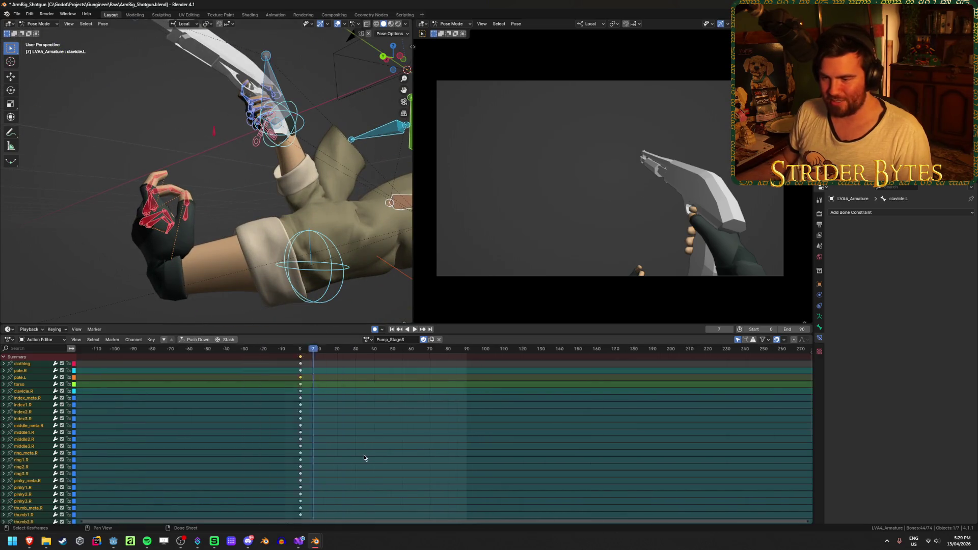
pyautogui.scroll(-10, 430, 472)
pyautogui.keyDown('shift'); pyautogui.scroll(-3, 421, 470); pyautogui.keyUp('shift')
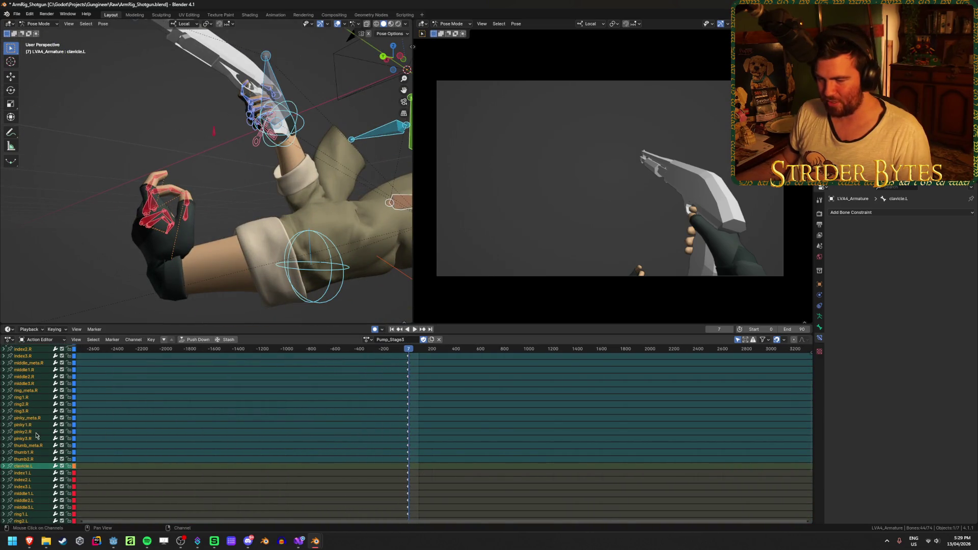
pyautogui.scroll(-4, 36, 436)
pyautogui.scroll(5, 448, 494)
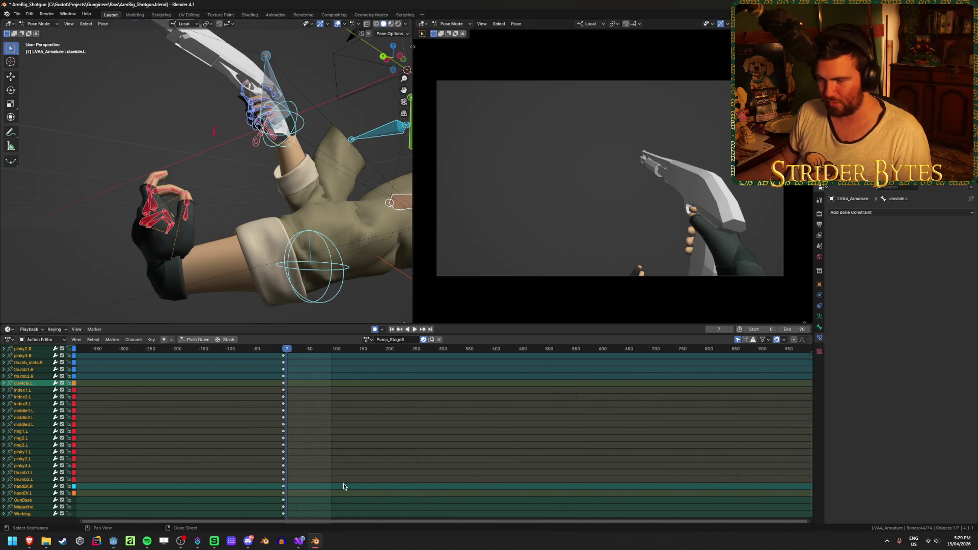
pyautogui.scroll(1, 344, 487)
pyautogui.scroll(7, 43, 457)
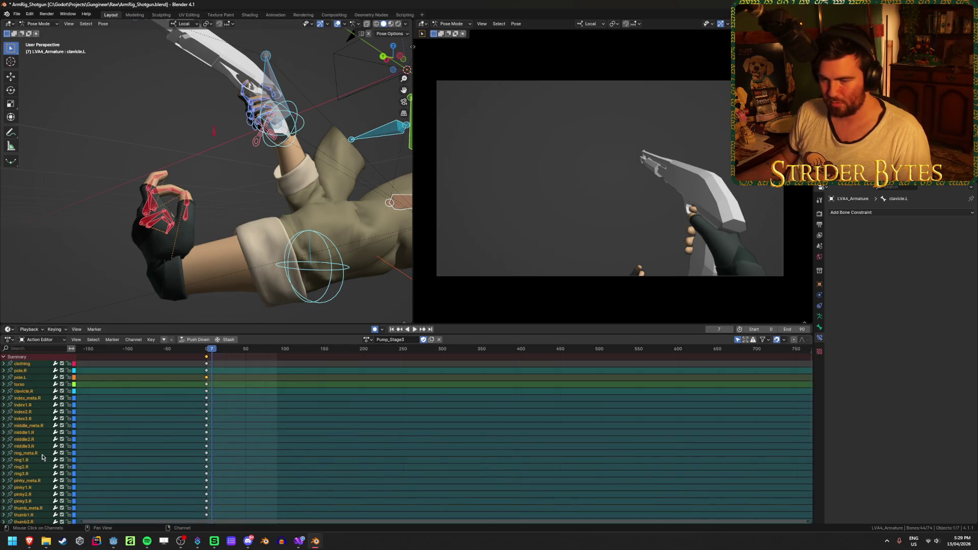
pyautogui.scroll(-7, 42, 457)
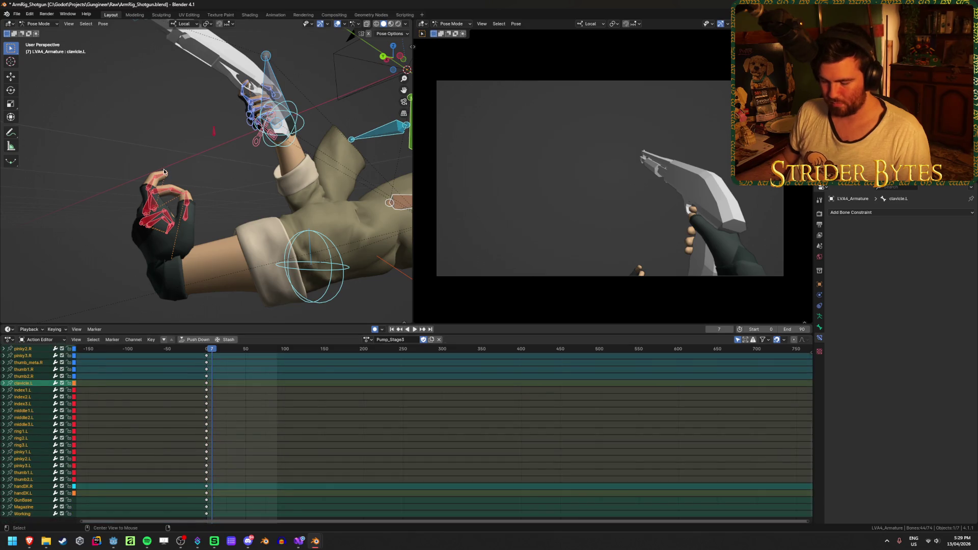
# - Unhide the finger meta bones, delete the stray thumb_meta.L keys, and play back
pyautogui.hotkey('shift', '[')
pyautogui.moveTo(235, 485); pyautogui.dragTo(302, 480, button='middle')
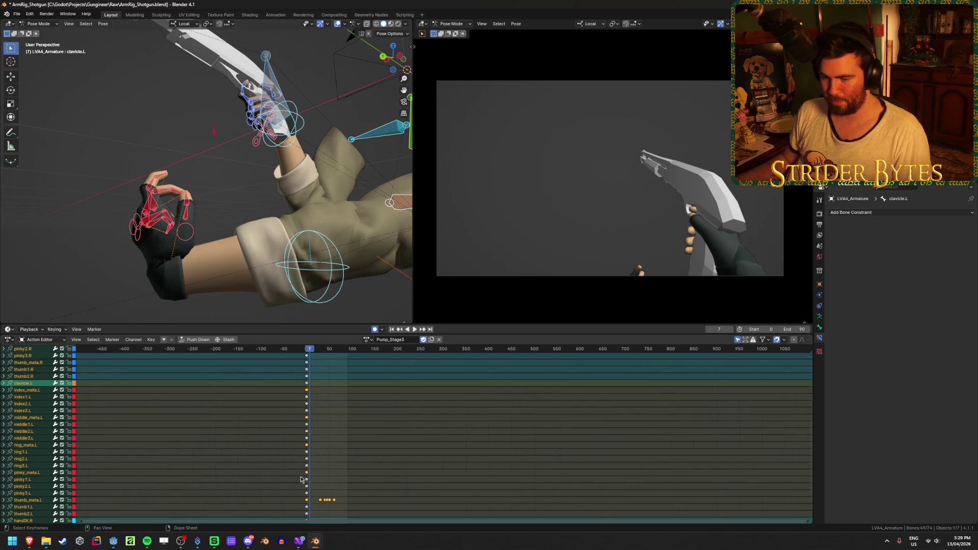
pyautogui.scroll(-3, 306, 474)
pyautogui.press('x')
pyautogui.click(310, 460)
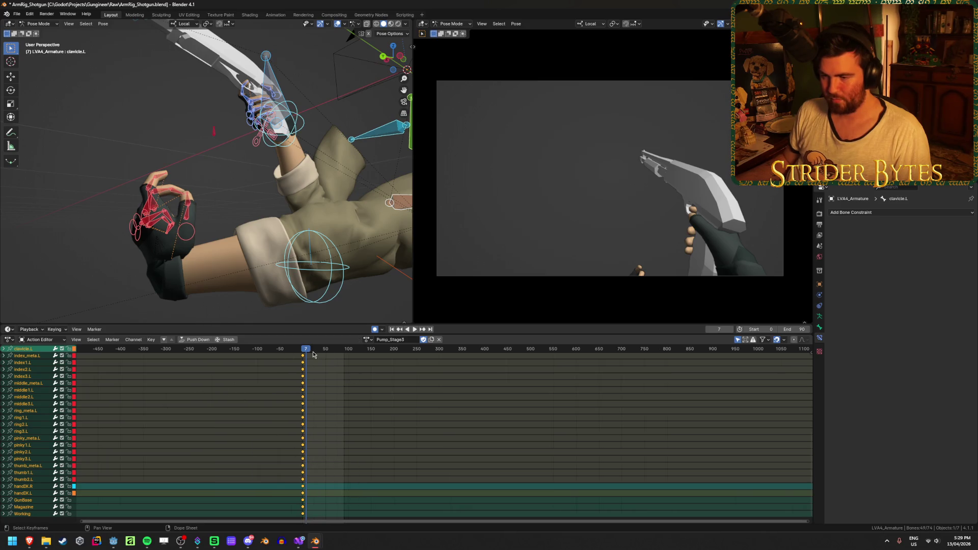
pyautogui.press('space')
# - Move the left arm's pole target pole.L to a new position
pyautogui.click(224, 173)
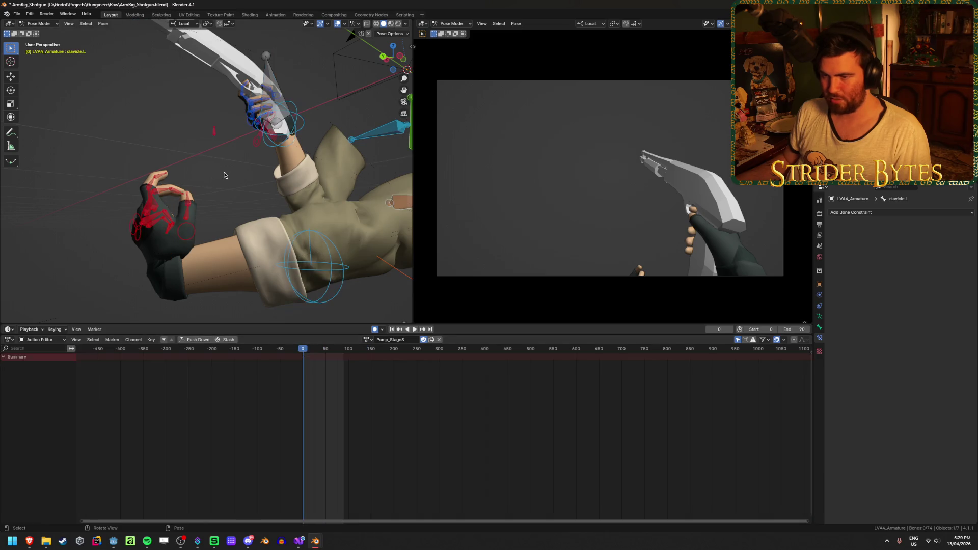
pyautogui.moveTo(224, 173); pyautogui.dragTo(197, 204, button='middle')
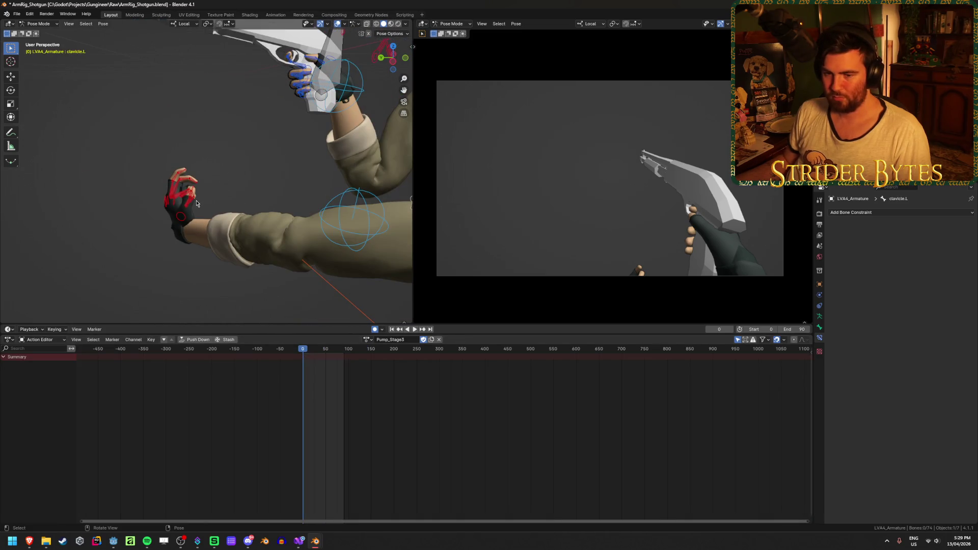
pyautogui.scroll(-5, 197, 203)
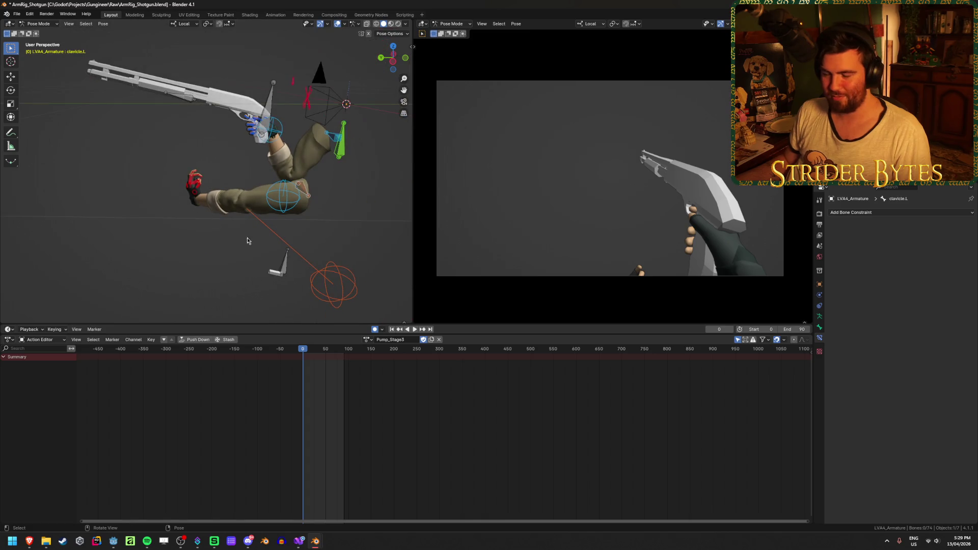
pyautogui.moveTo(247, 241); pyautogui.dragTo(215, 251, button='middle')
pyautogui.scroll(4, 214, 251)
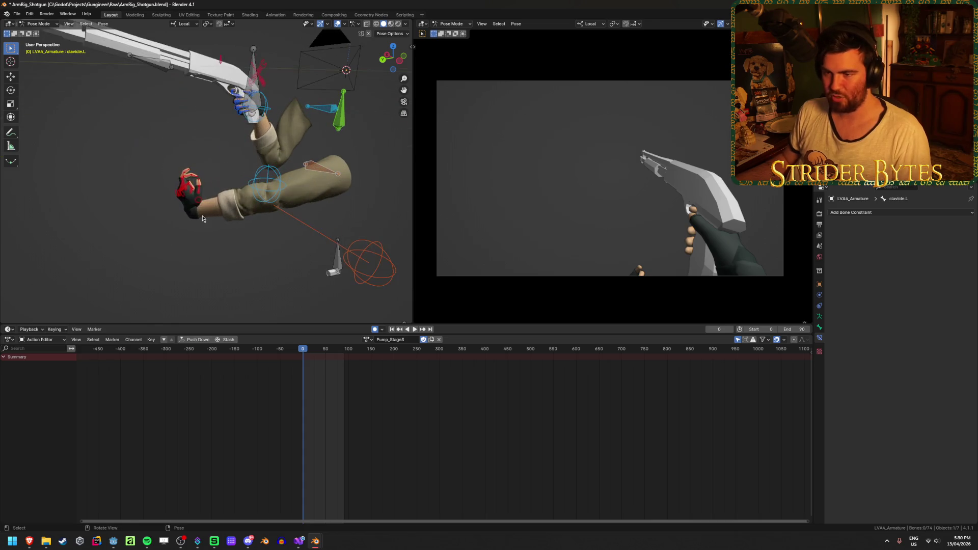
pyautogui.click(346, 256)
pyautogui.press('g')
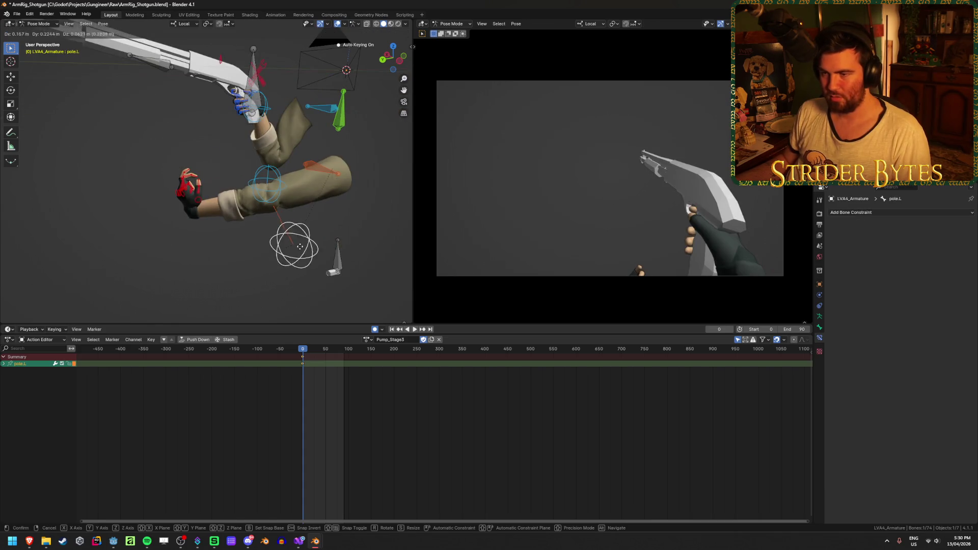
pyautogui.click(360, 262)
# - Move the handIK.L control off the pump, centring the view on it
pyautogui.click(267, 184)
pyautogui.moveTo(267, 185)
pyautogui.mouseDown(button='middle')
pyautogui.moveTo(261, 209)
pyautogui.moveTo(289, 203)
pyautogui.moveTo(52, 219)
pyautogui.moveTo(103, 173)
pyautogui.mouseUp(button='middle')
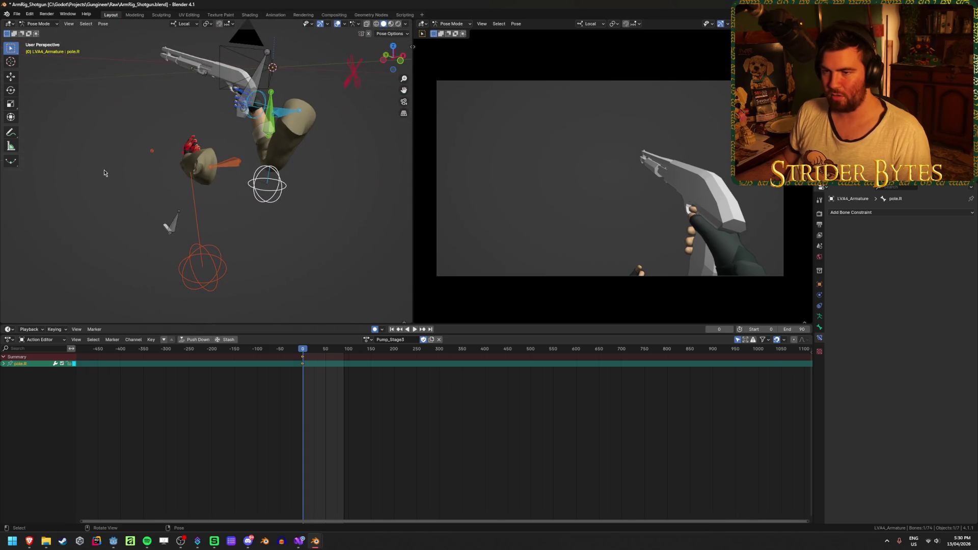
pyautogui.click(152, 153)
pyautogui.scroll(-8, 153, 148)
pyautogui.press('g')
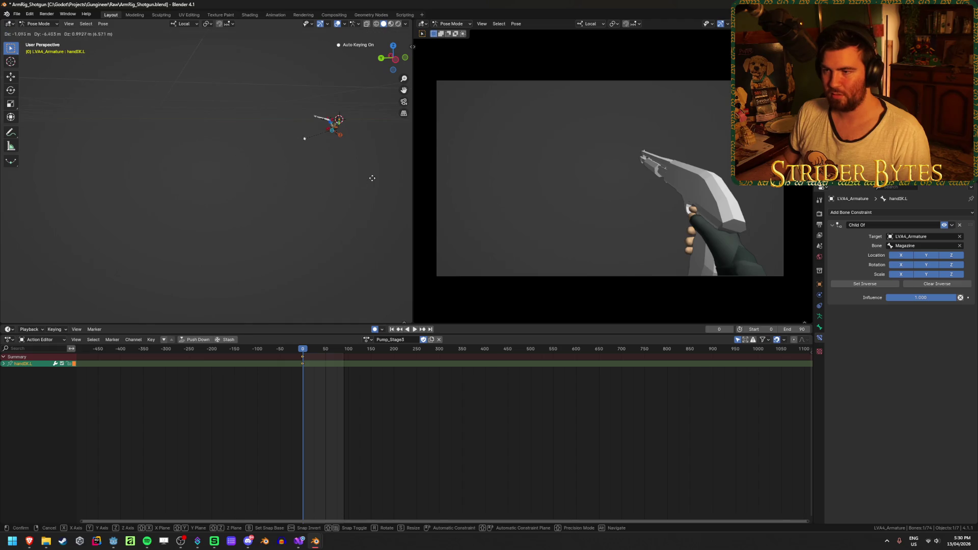
pyautogui.click(397, 168)
pyautogui.press('KP_Decimal')
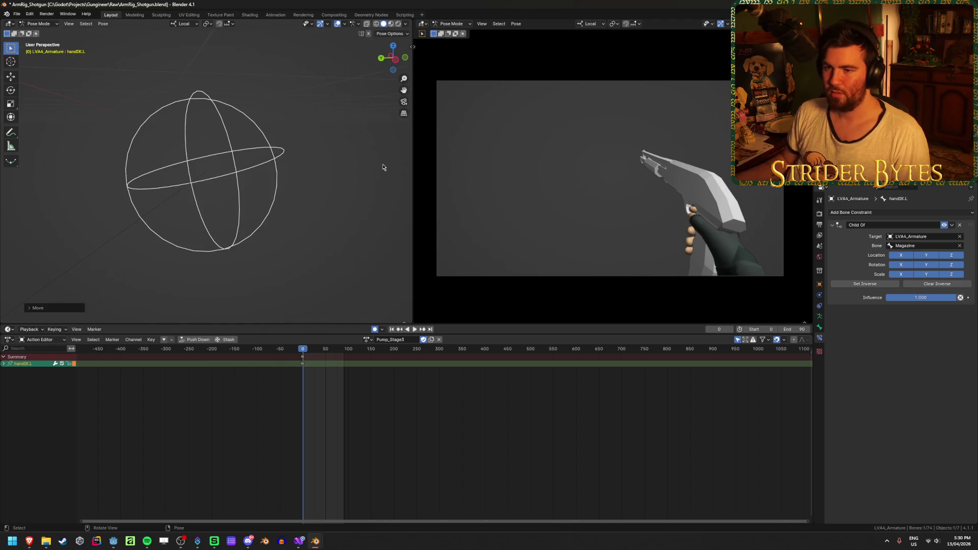
pyautogui.scroll(-6, 346, 161)
pyautogui.press('g')
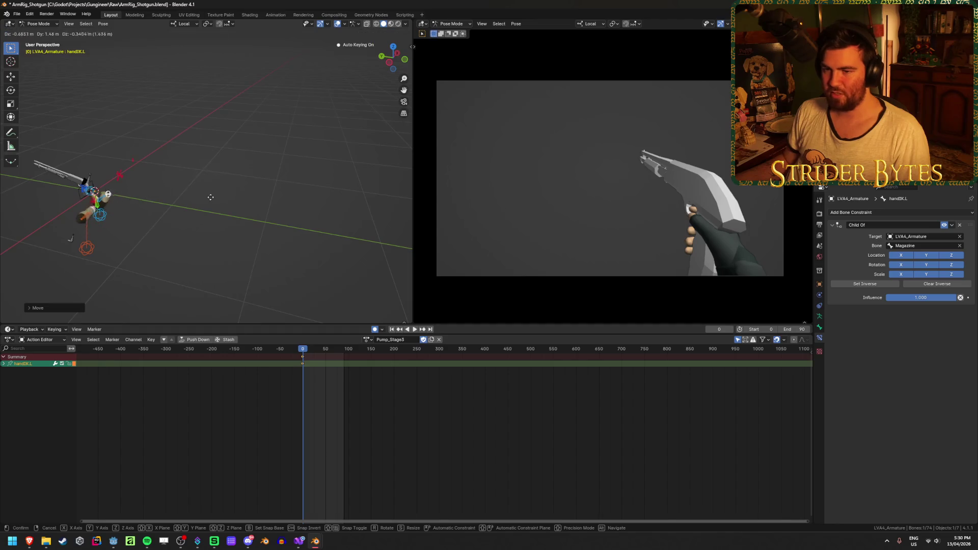
pyautogui.click(188, 204)
# - Reposition handIK.L further until the left hand sits low in the camera view
pyautogui.moveTo(188, 203)
pyautogui.mouseDown(button='middle')
pyautogui.moveTo(220, 204)
pyautogui.moveTo(214, 184)
pyautogui.moveTo(305, 153)
pyautogui.mouseUp(button='middle')
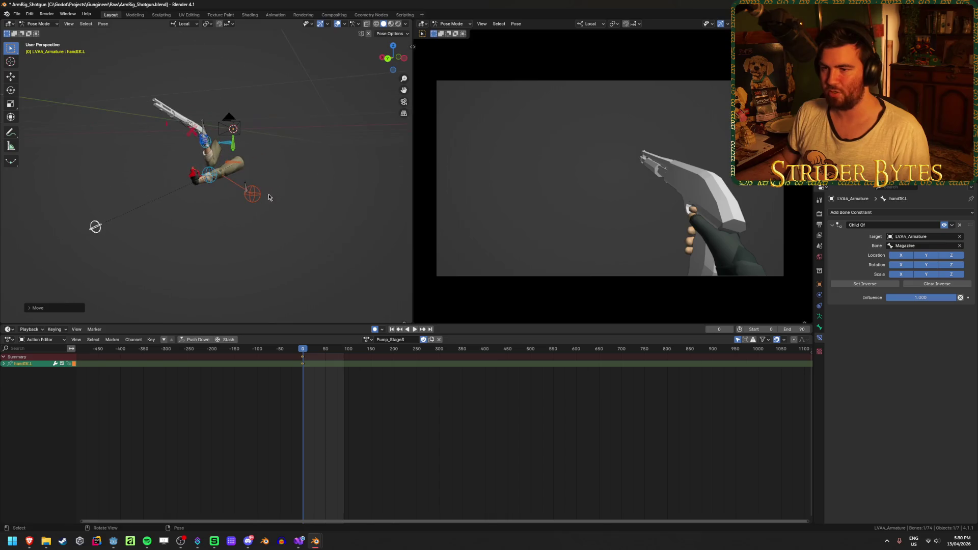
pyautogui.press('g')
pyautogui.click(391, 129)
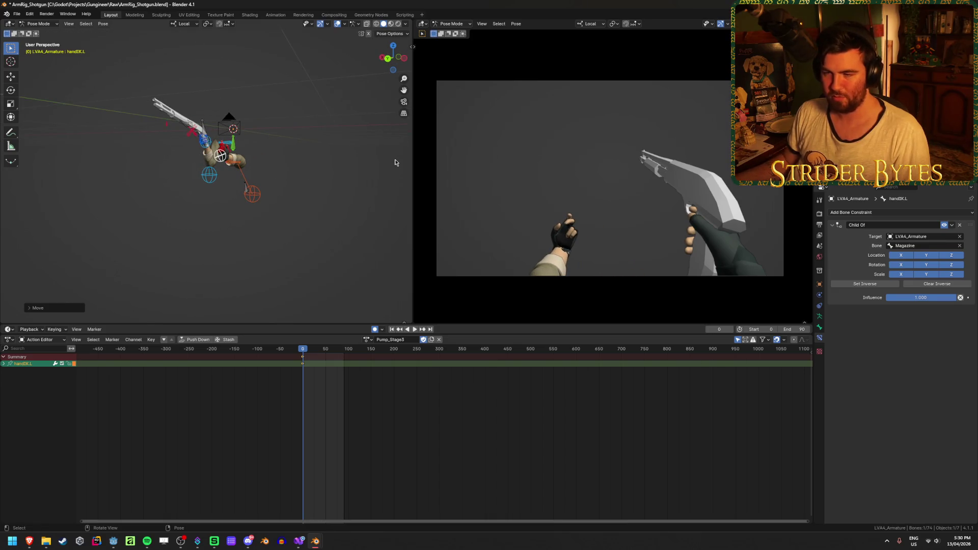
pyautogui.scroll(5, 395, 162)
pyautogui.moveTo(377, 143)
pyautogui.mouseDown(button='middle')
pyautogui.moveTo(303, 168)
pyautogui.moveTo(326, 163)
pyautogui.mouseUp(button='middle')
pyautogui.press('g')
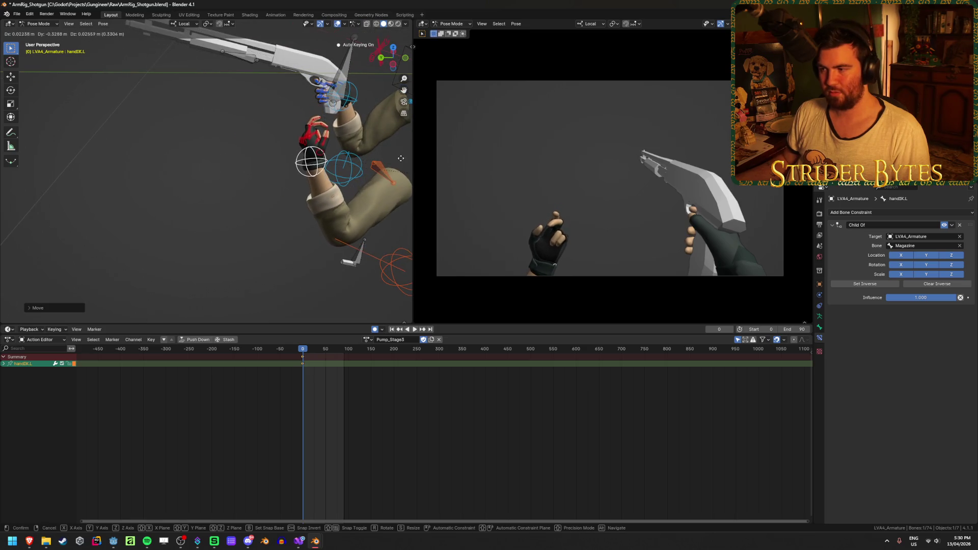
pyautogui.click(401, 159)
pyautogui.moveTo(401, 158); pyautogui.dragTo(275, 137, button='middle')
# - Select and hide the left hand's meta bones
pyautogui.click(321, 99)
pyautogui.moveTo(302, 107); pyautogui.dragTo(286, 133, button='middle')
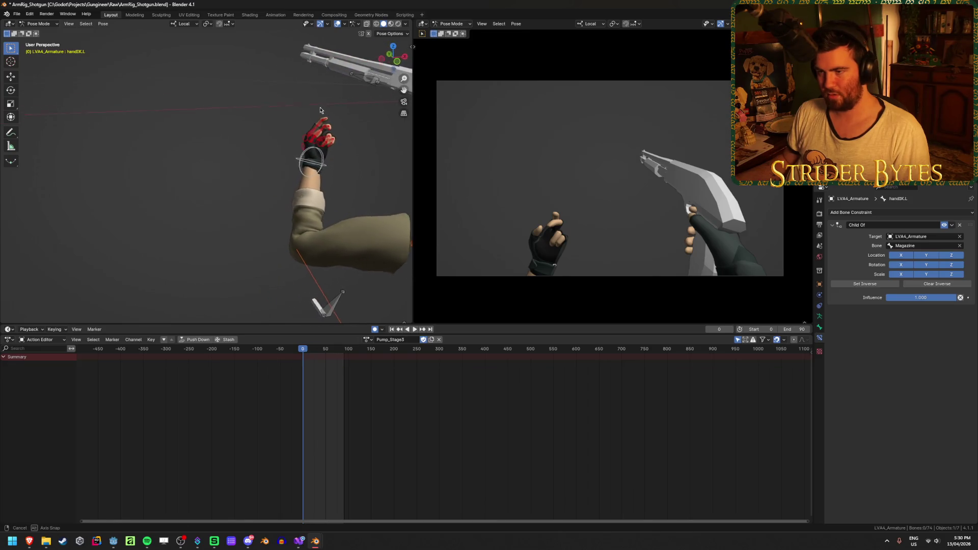
pyautogui.scroll(5, 264, 163)
pyautogui.click(232, 200)
pyautogui.scroll(-3, 278, 194)
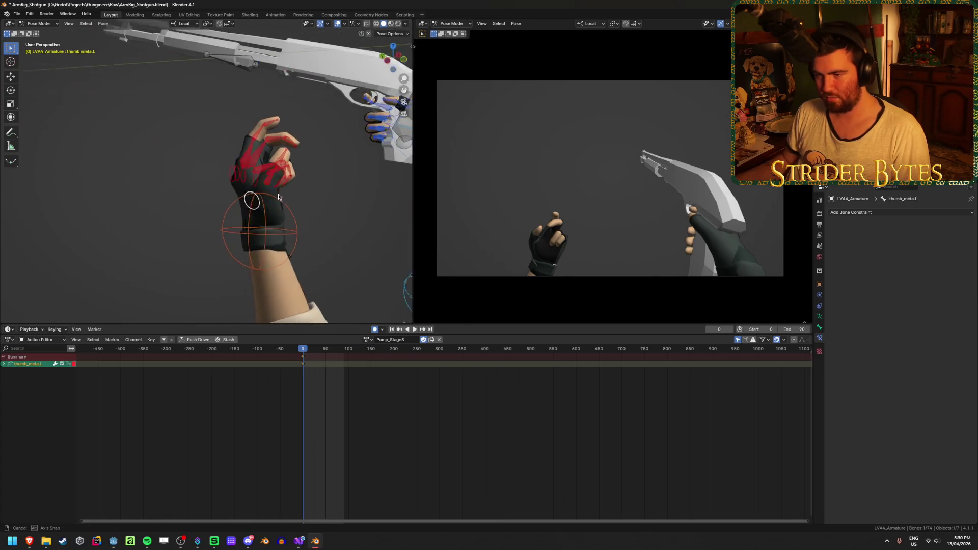
pyautogui.moveTo(278, 193); pyautogui.dragTo(235, 196, button='middle')
pyautogui.moveTo(222, 198)
pyautogui.mouseDown()
pyautogui.moveTo(247, 182)
pyautogui.moveTo(225, 194)
pyautogui.mouseUp()
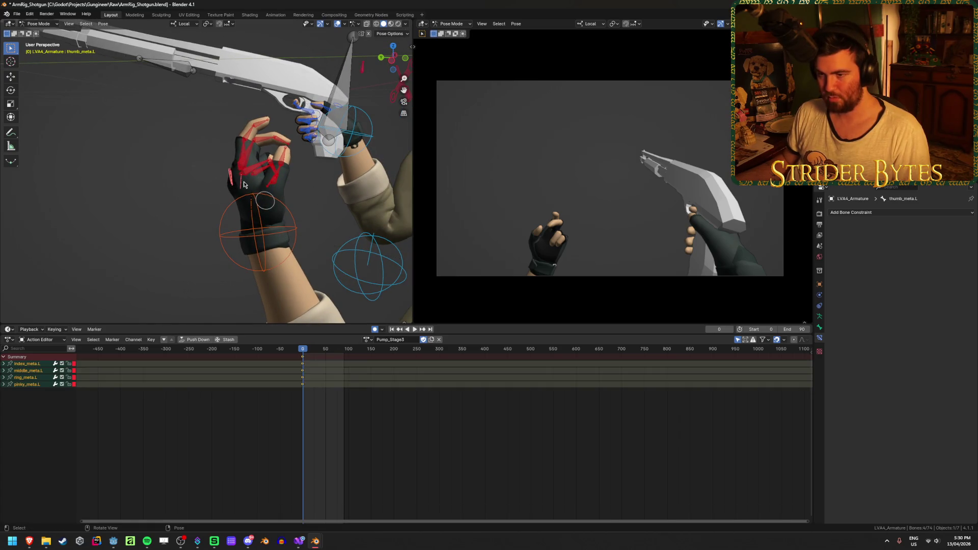
pyautogui.press('h')
# - Clear the rotation of the left hand's finger bones so the fingers straighten open
pyautogui.moveTo(154, 185)
pyautogui.mouseDown(button='middle')
pyautogui.moveTo(189, 181)
pyautogui.moveTo(151, 208)
pyautogui.moveTo(77, 171)
pyautogui.mouseUp(button='middle')
pyautogui.moveTo(205, 84); pyautogui.dragTo(326, 185)
pyautogui.hotkey('alt', 'r')
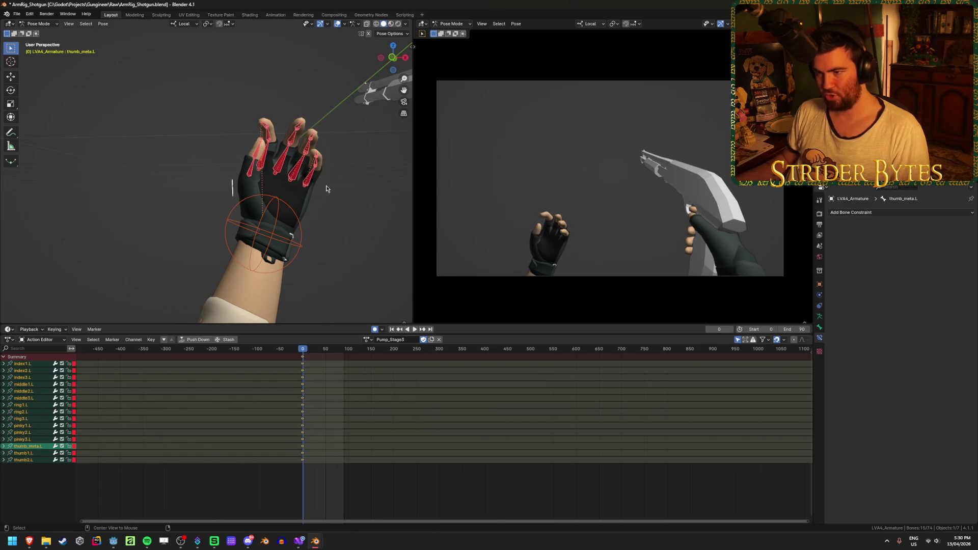
pyautogui.hotkey('alt', 'a')
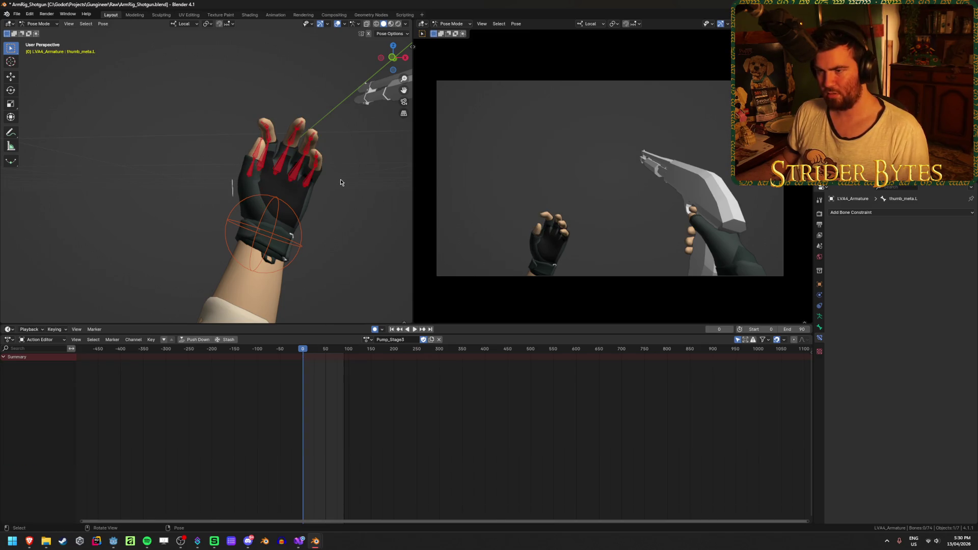
pyautogui.moveTo(340, 179)
pyautogui.mouseDown(button='middle')
pyautogui.moveTo(339, 205)
pyautogui.moveTo(395, 205)
pyautogui.moveTo(192, 216)
pyautogui.moveTo(261, 203)
pyautogui.moveTo(301, 182)
pyautogui.moveTo(319, 192)
pyautogui.mouseUp(button='middle')
pyautogui.hotkey('ctrl', 'z')
pyautogui.hotkey('alt', 'a')
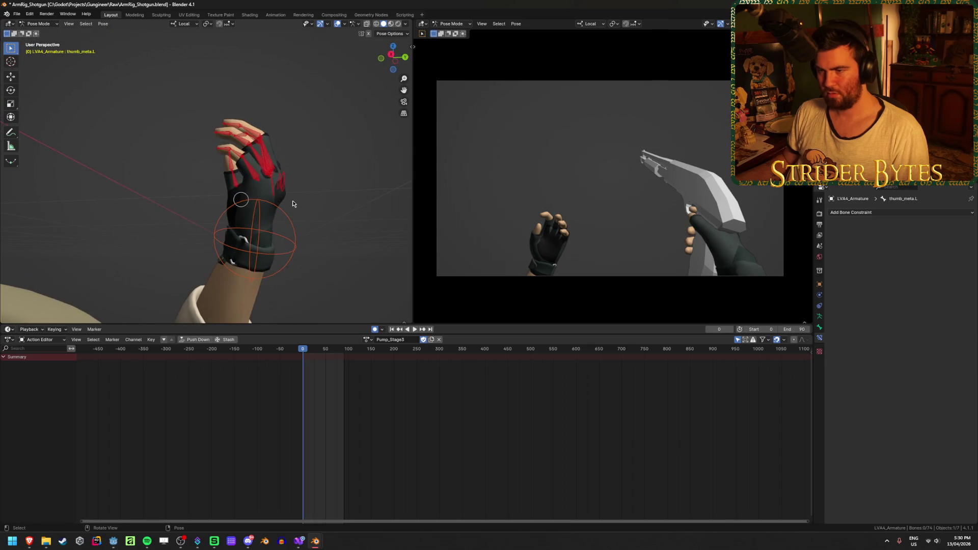
pyautogui.moveTo(293, 200); pyautogui.dragTo(272, 180)
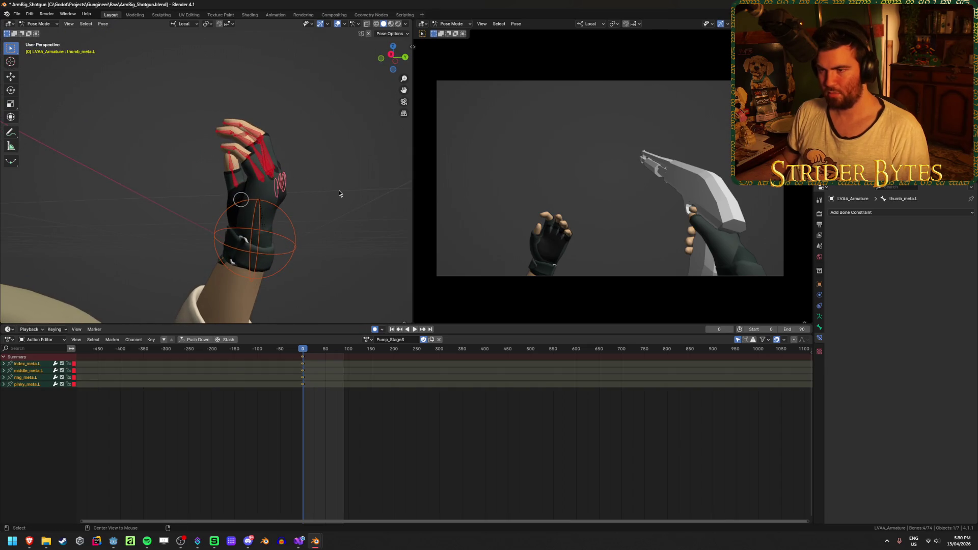
pyautogui.hotkey('alt', 'a')
pyautogui.moveTo(356, 187)
pyautogui.mouseDown(button='middle')
pyautogui.moveTo(142, 214)
pyautogui.moveTo(278, 123)
pyautogui.moveTo(289, 167)
pyautogui.moveTo(256, 162)
pyautogui.mouseUp(button='middle')
# - Nudge the index fingertip bone index3.L into place with two moves
pyautogui.click(278, 123)
pyautogui.click(277, 123)
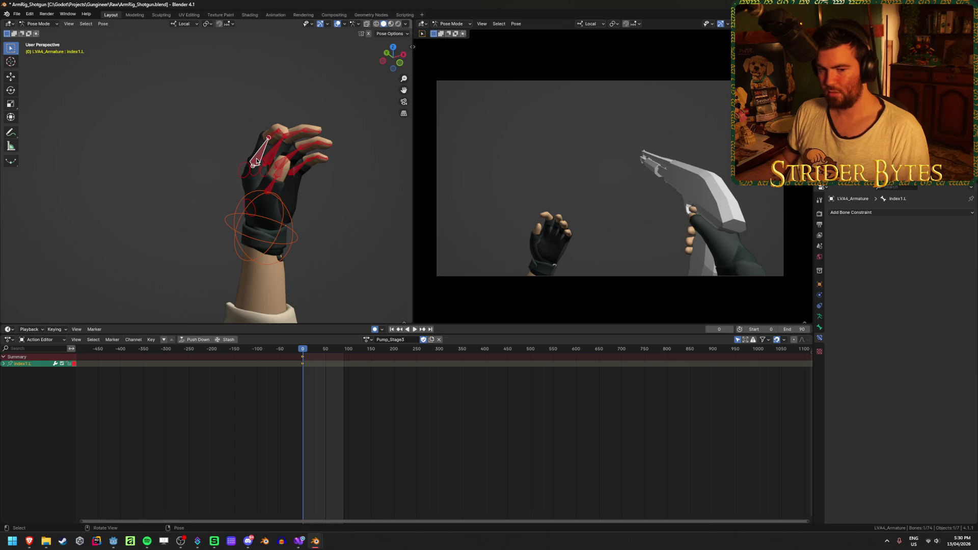
pyautogui.moveTo(289, 133); pyautogui.dragTo(248, 100, button='middle')
pyautogui.click(248, 101)
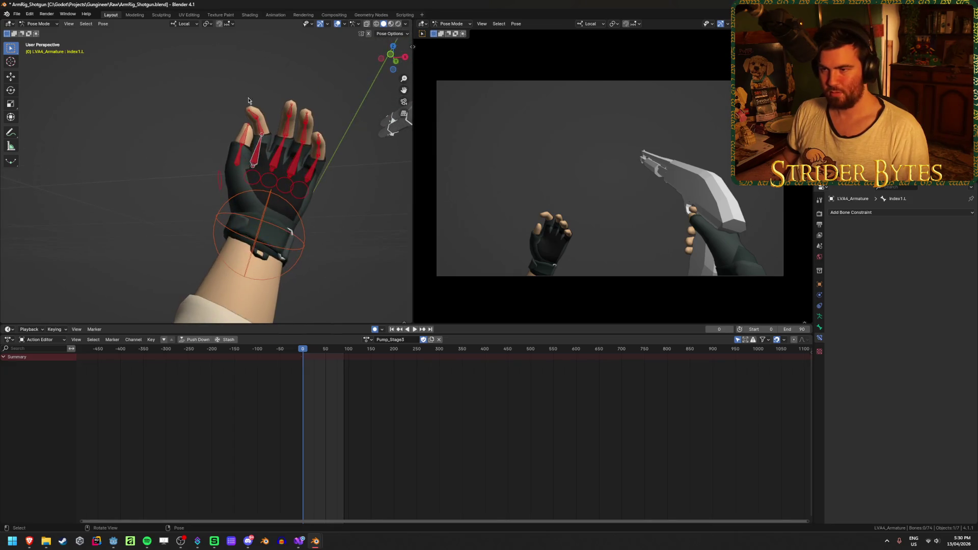
pyautogui.scroll(4, 260, 86)
pyautogui.click(306, 76)
pyautogui.press('g')
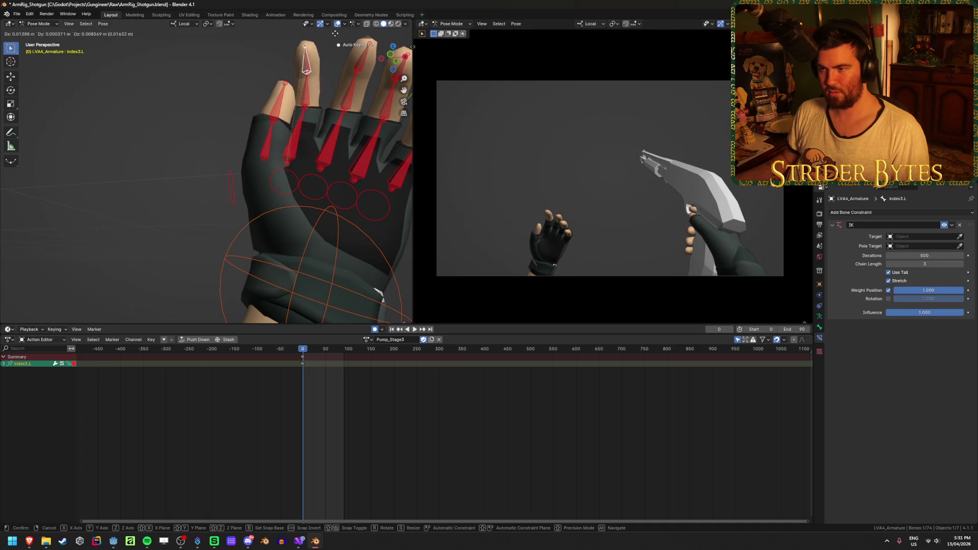
pyautogui.click(335, 33)
pyautogui.moveTo(337, 29)
pyautogui.mouseDown(button='middle')
pyautogui.moveTo(149, 164)
pyautogui.moveTo(334, 154)
pyautogui.moveTo(350, 171)
pyautogui.moveTo(363, 147)
pyautogui.moveTo(237, 141)
pyautogui.mouseUp(button='middle')
pyautogui.press('g')
pyautogui.click(353, 149)
# - Save ArmRig_Shotgun.blend and deselect the fingertip
pyautogui.hotkey('ctrl', 's')
pyautogui.scroll(-3, 259, 140)
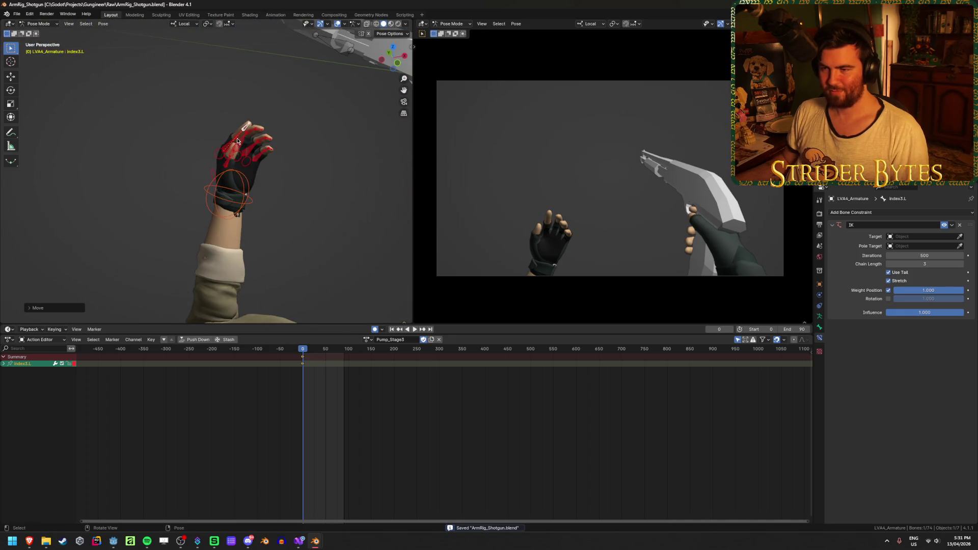
pyautogui.click(338, 179)
pyautogui.moveTo(338, 179)
pyautogui.mouseDown(button='middle')
pyautogui.moveTo(293, 164)
pyautogui.moveTo(319, 191)
pyautogui.moveTo(23, 210)
pyautogui.moveTo(335, 211)
pyautogui.moveTo(356, 225)
pyautogui.mouseUp(button='middle')
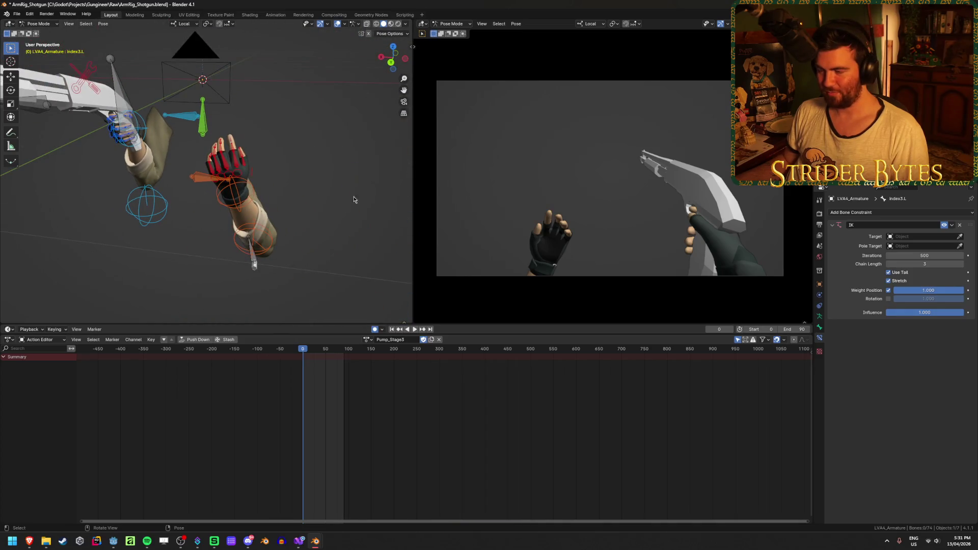
# - Lower the left hand IK control and save ArmRig_Shotgun.blend
pyautogui.scroll(4, 306, 361)
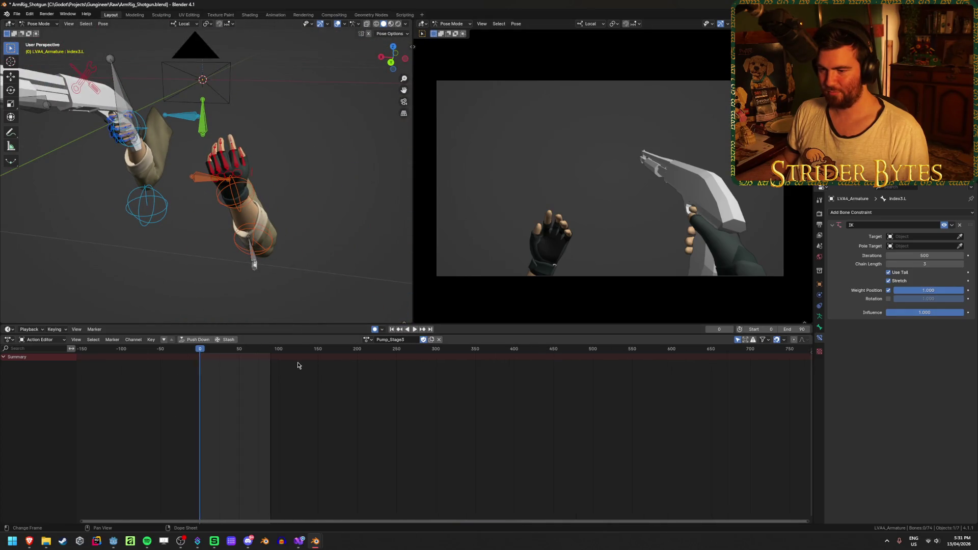
pyautogui.moveTo(297, 363); pyautogui.dragTo(413, 393, button='middle')
pyautogui.scroll(2, 414, 393)
pyautogui.click(235, 200)
pyautogui.moveTo(235, 200)
pyautogui.mouseDown(button='middle')
pyautogui.moveTo(306, 214)
pyautogui.moveTo(326, 194)
pyautogui.mouseUp(button='middle')
pyautogui.press('g')
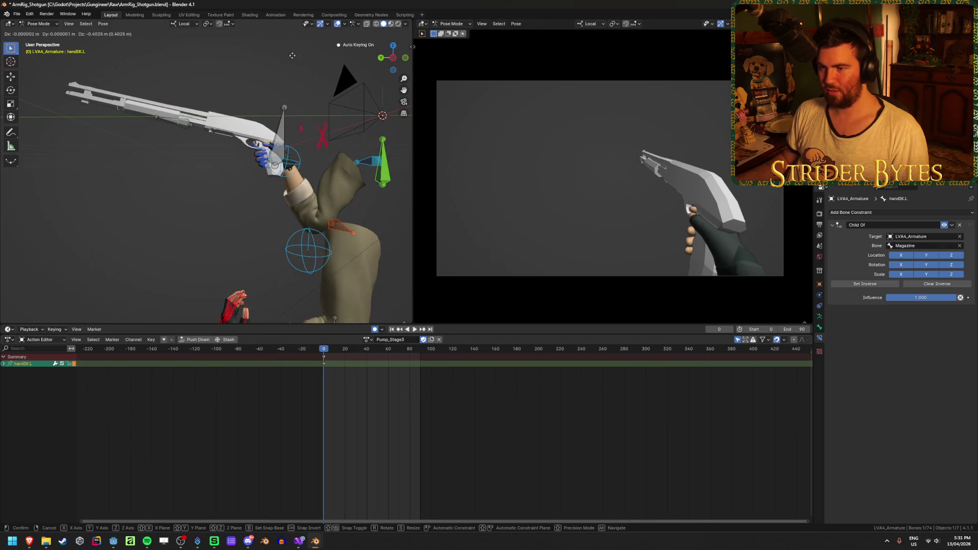
pyautogui.click(299, 76)
pyautogui.hotkey('ctrl', 's')
# - Select the Magazine bone and open the Action Editor's Browse Action list
pyautogui.moveTo(300, 77)
pyautogui.mouseDown(button='middle')
pyautogui.moveTo(300, 94)
pyautogui.moveTo(260, 138)
pyautogui.mouseUp(button='middle')
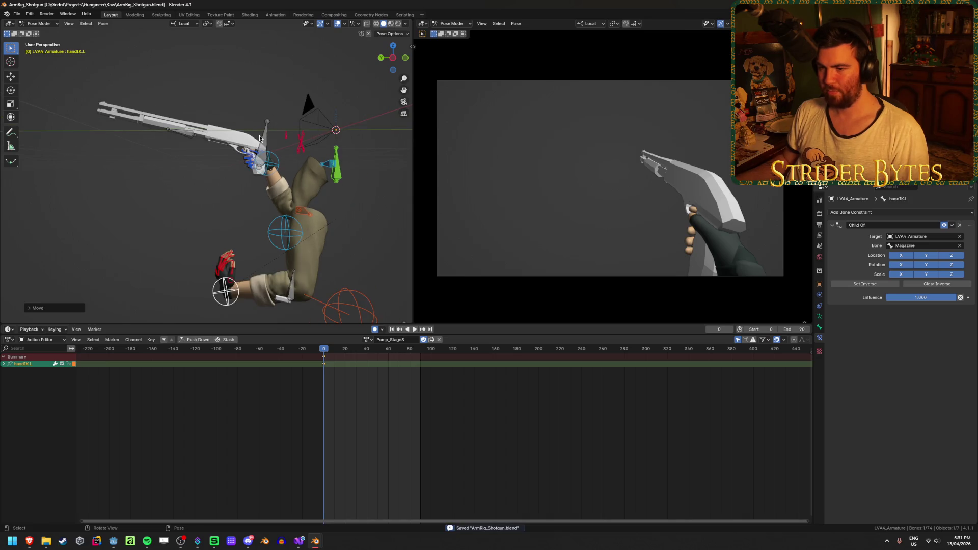
pyautogui.scroll(-2, 267, 267)
pyautogui.click(259, 261)
pyautogui.click(214, 258)
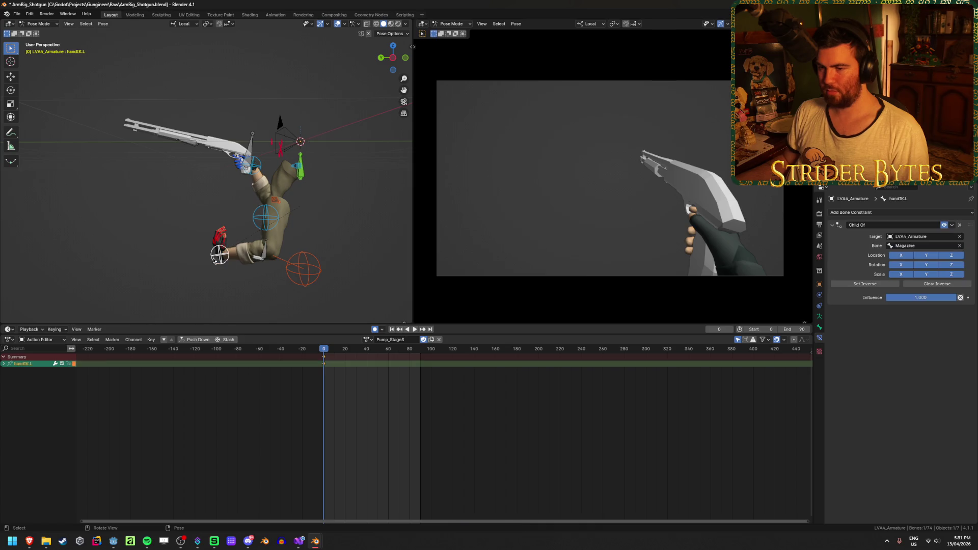
pyautogui.moveTo(214, 259)
pyautogui.mouseDown(button='middle')
pyautogui.moveTo(284, 238)
pyautogui.moveTo(346, 274)
pyautogui.mouseUp(button='middle')
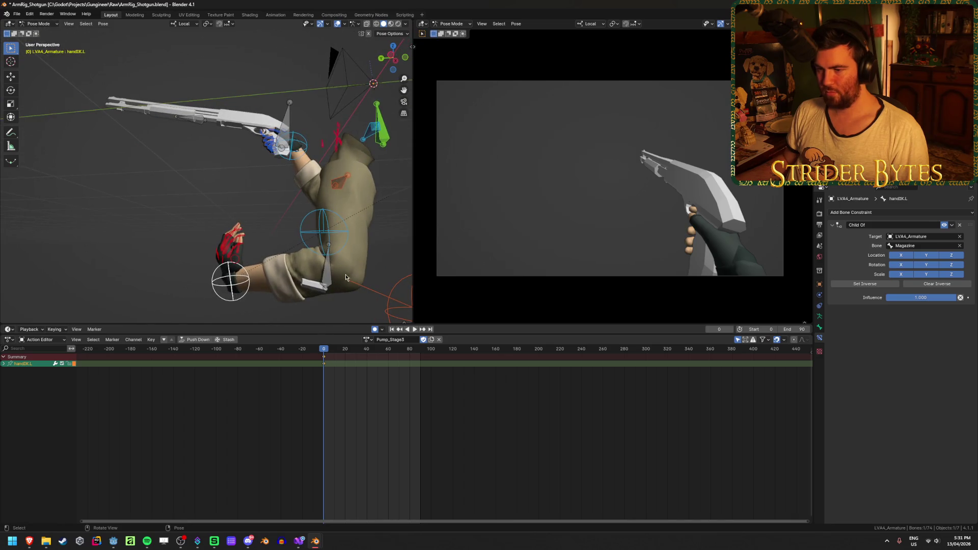
pyautogui.click(335, 276)
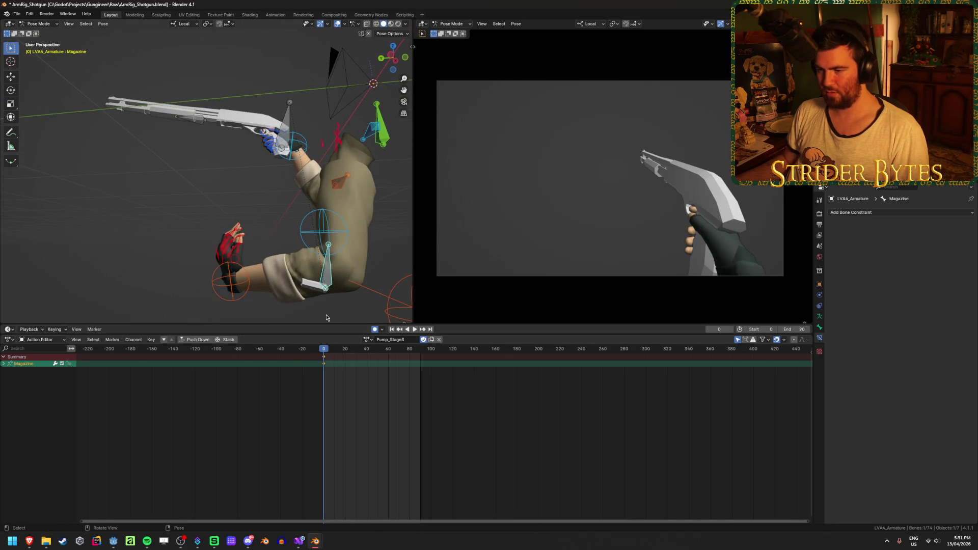
pyautogui.click(367, 339)
pyautogui.scroll(6, 400, 402)
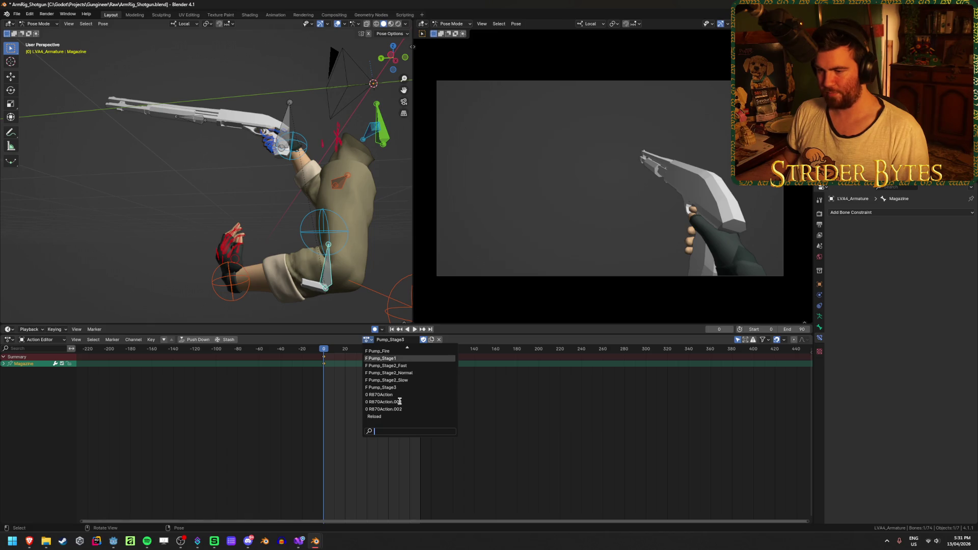
# - Switch to the Idle action and copy the pose including the left hand IK bone
pyautogui.scroll(3, 400, 402)
pyautogui.click(380, 380)
pyautogui.moveTo(236, 234)
pyautogui.mouseDown(button='middle')
pyautogui.moveTo(254, 275)
pyautogui.moveTo(227, 192)
pyautogui.moveTo(236, 206)
pyautogui.mouseUp(button='middle')
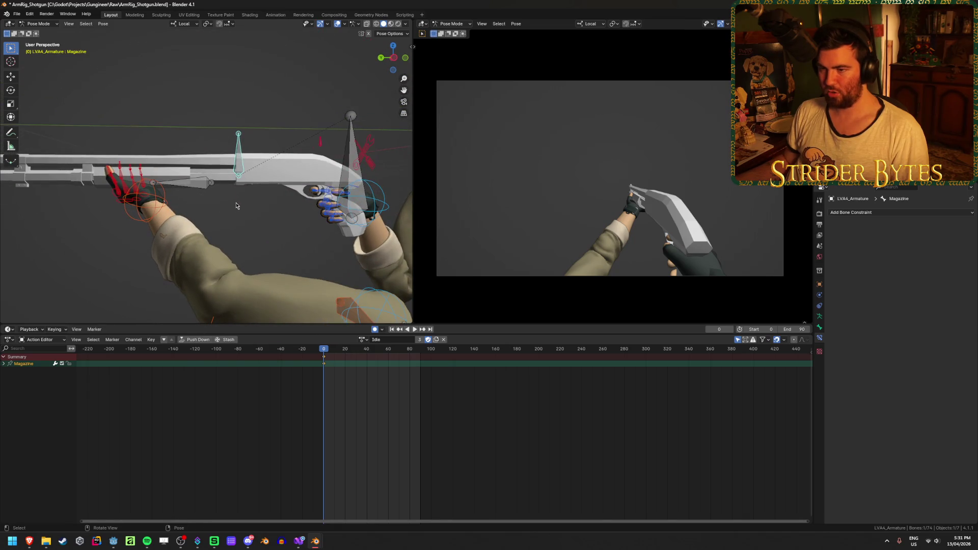
pyautogui.keyDown('shift'); pyautogui.click(154, 209); pyautogui.keyUp('shift')
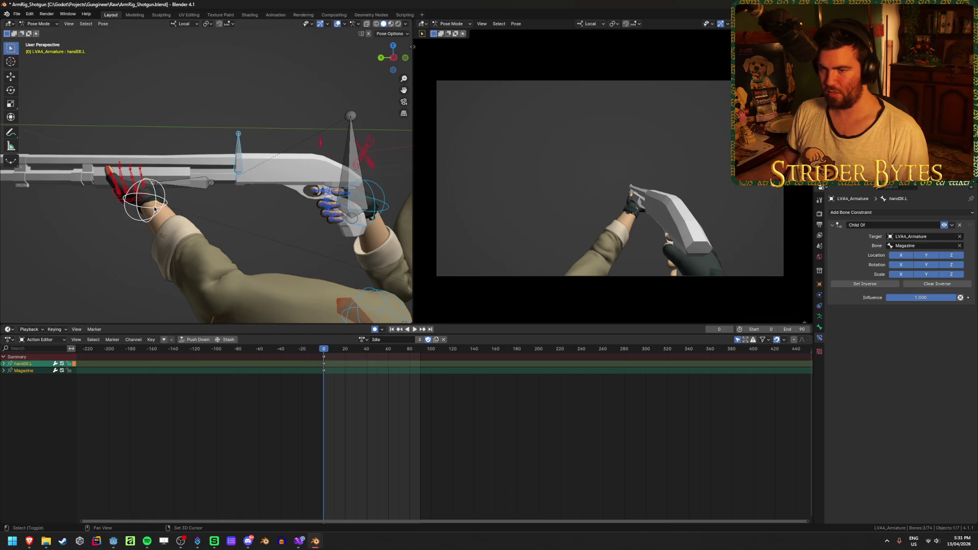
pyautogui.hotkey('ctrl', 'c')
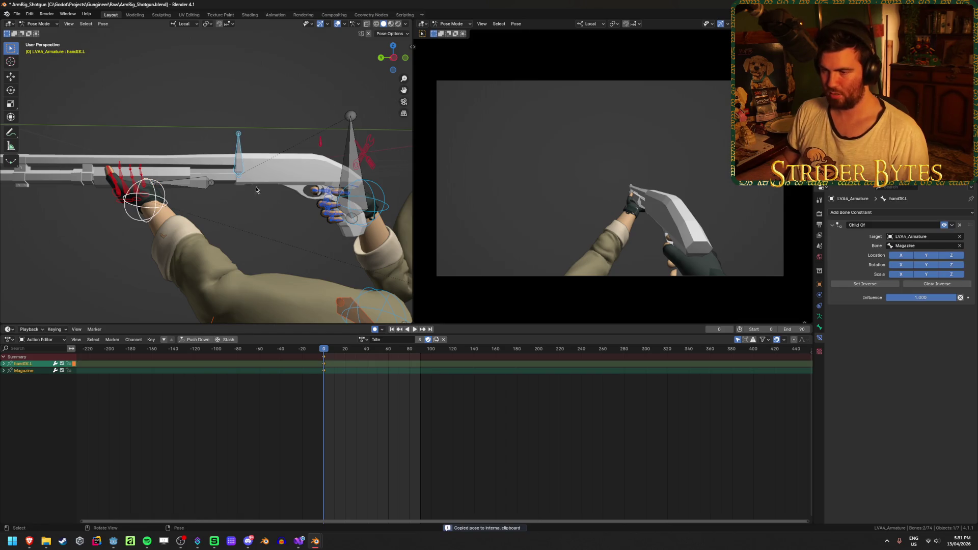
# - Return to Pump_Stage3 and paste the copied Idle pose at frame 90
pyautogui.click(363, 339)
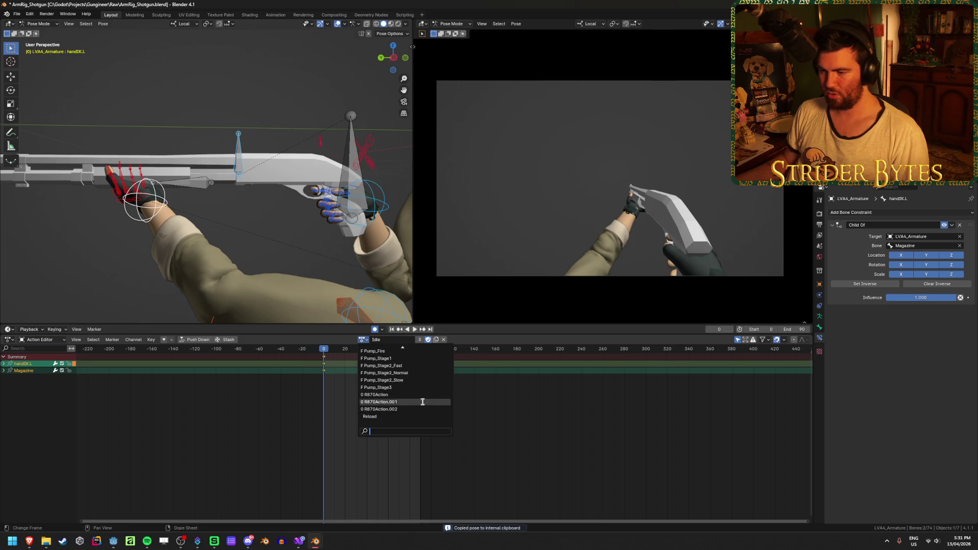
pyautogui.click(422, 387)
pyautogui.press('space')
pyautogui.moveTo(335, 351); pyautogui.dragTo(422, 353)
pyautogui.press('space')
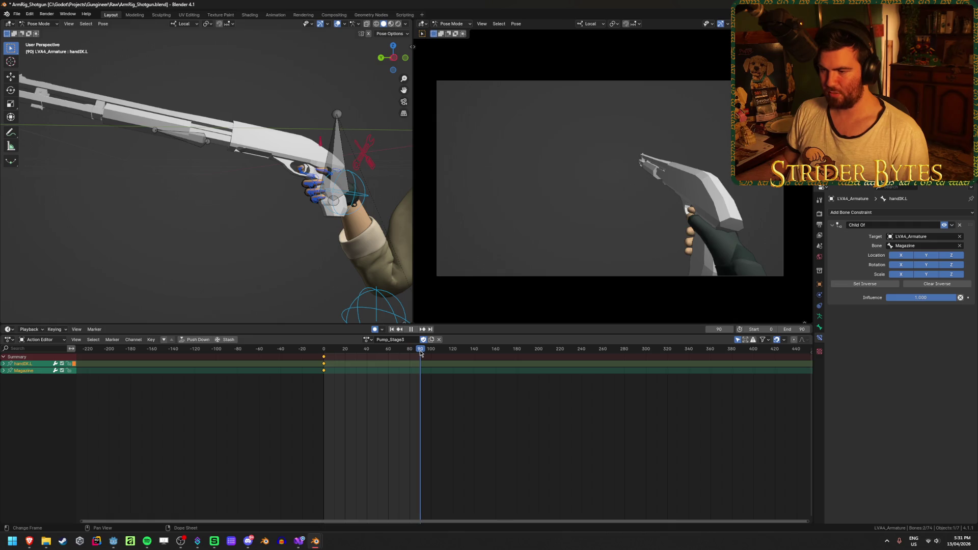
pyautogui.moveTo(285, 305)
pyautogui.mouseDown(button='middle')
pyautogui.moveTo(245, 286)
pyautogui.moveTo(217, 231)
pyautogui.mouseUp(button='middle')
pyautogui.hotkey('ctrl', 'v')
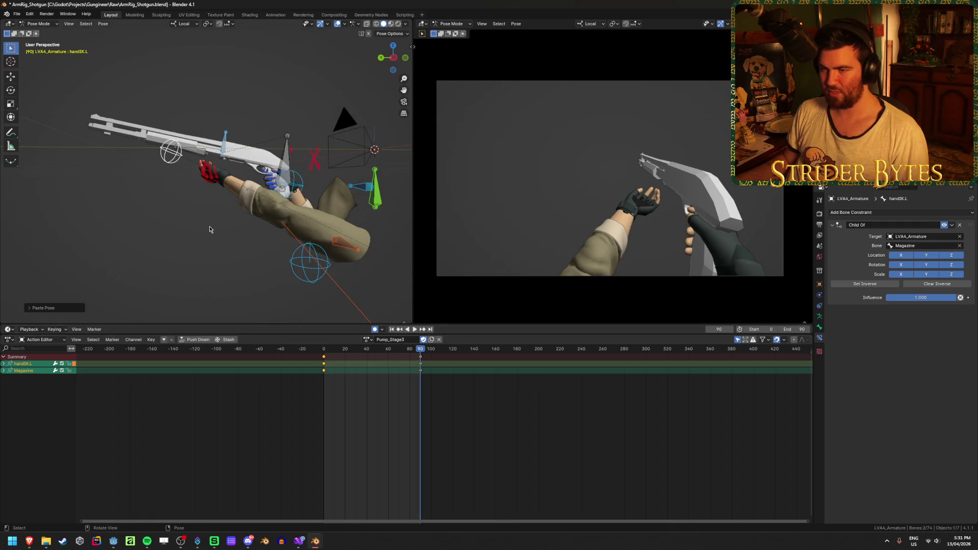
# - Move the Magazine bone's frame 90 key earlier in time
pyautogui.scroll(3, 213, 232)
pyautogui.click(235, 134)
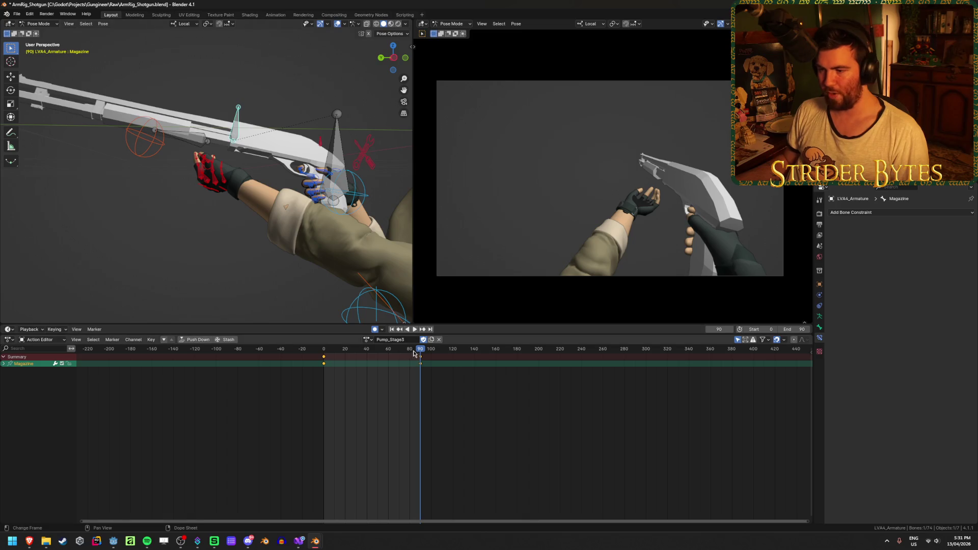
pyautogui.click(419, 356)
pyautogui.press('g')
pyautogui.click(348, 388)
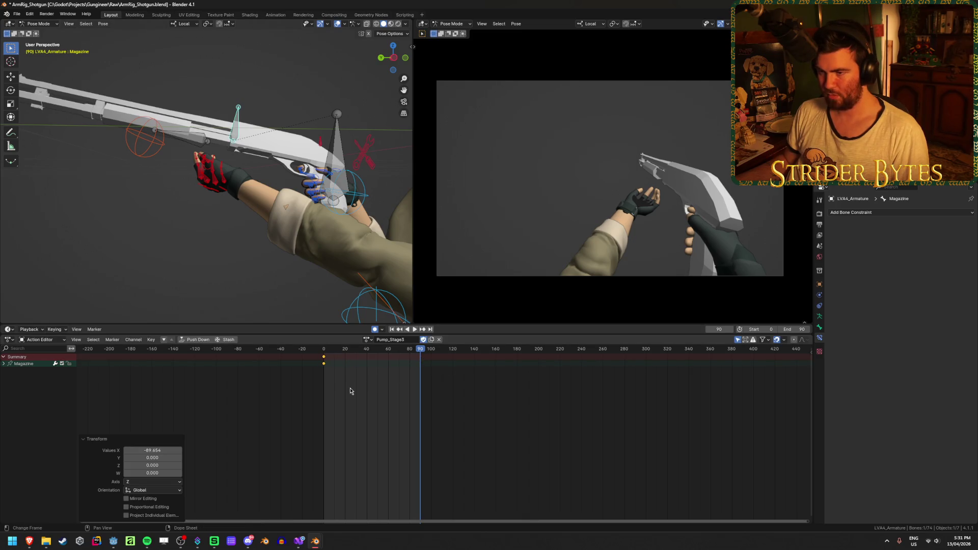
# - At frame 0, lower the left hand IK bone off the gun
pyautogui.moveTo(275, 285); pyautogui.dragTo(204, 234, button='middle')
pyautogui.click(182, 162)
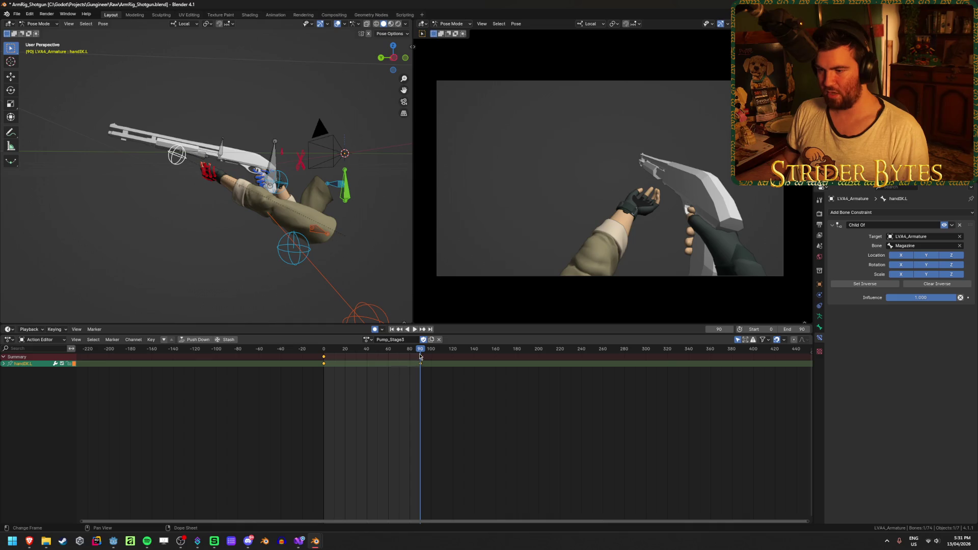
pyautogui.moveTo(420, 356); pyautogui.dragTo(327, 357)
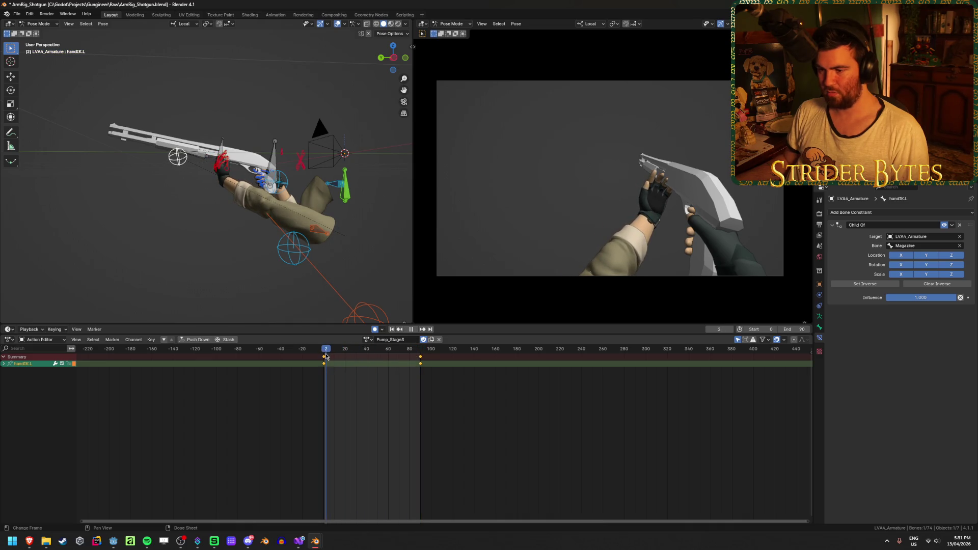
pyautogui.moveTo(275, 286)
pyautogui.mouseDown(button='middle')
pyautogui.moveTo(251, 273)
pyautogui.moveTo(210, 221)
pyautogui.mouseUp(button='middle')
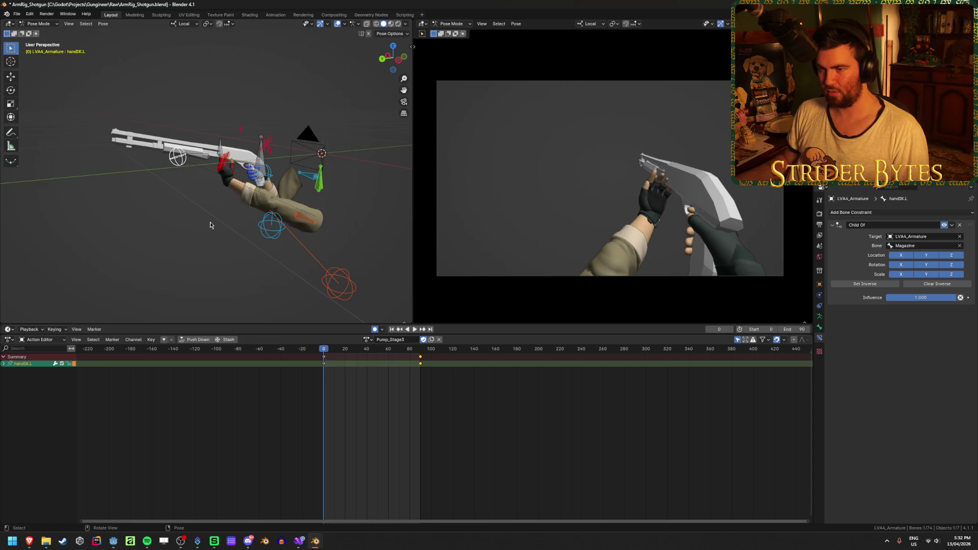
pyautogui.press('g')
pyautogui.click(322, 24)
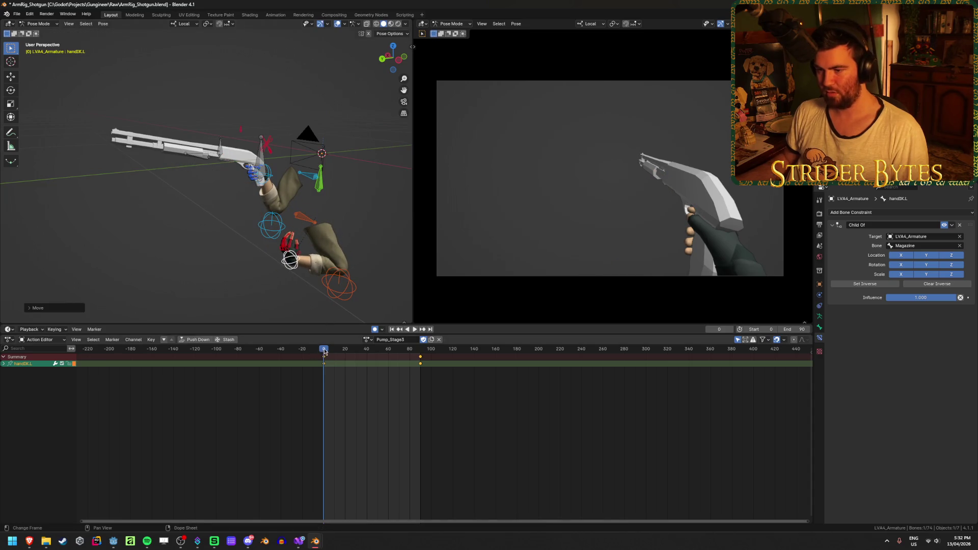
# - Play back the hand's reach and save ArmRig_Shotgun.blend
pyautogui.press('space')
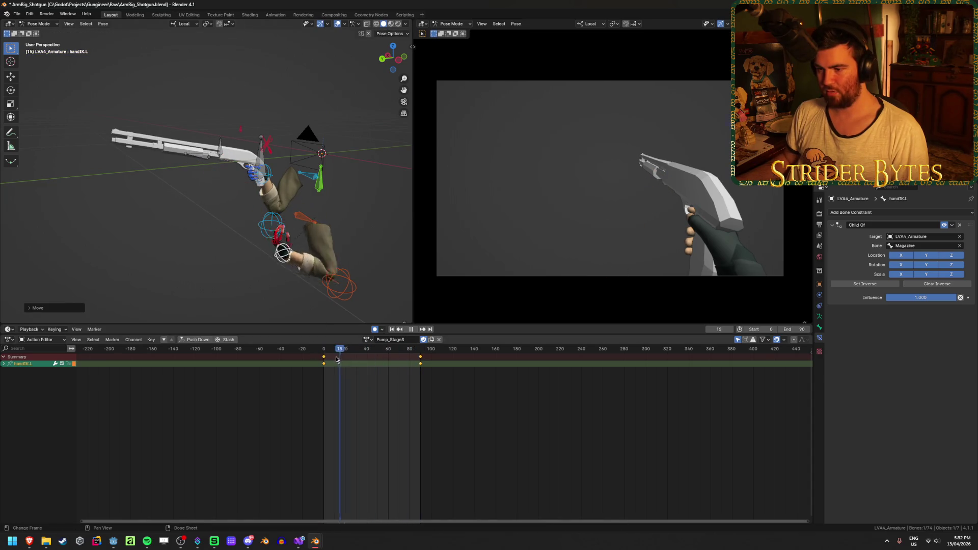
pyautogui.press('Escape')
pyautogui.hotkey('ctrl', 's')
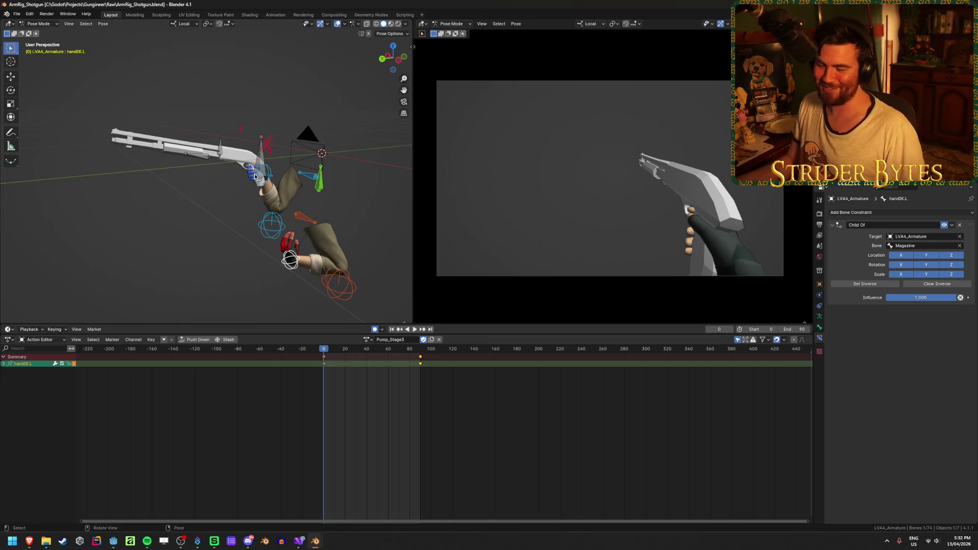
pyautogui.moveTo(255, 175)
pyautogui.mouseDown(button='middle')
pyautogui.moveTo(173, 181)
pyautogui.moveTo(319, 182)
pyautogui.moveTo(203, 161)
pyautogui.moveTo(240, 169)
pyautogui.moveTo(197, 182)
pyautogui.mouseUp(button='middle')
pyautogui.click(198, 184)
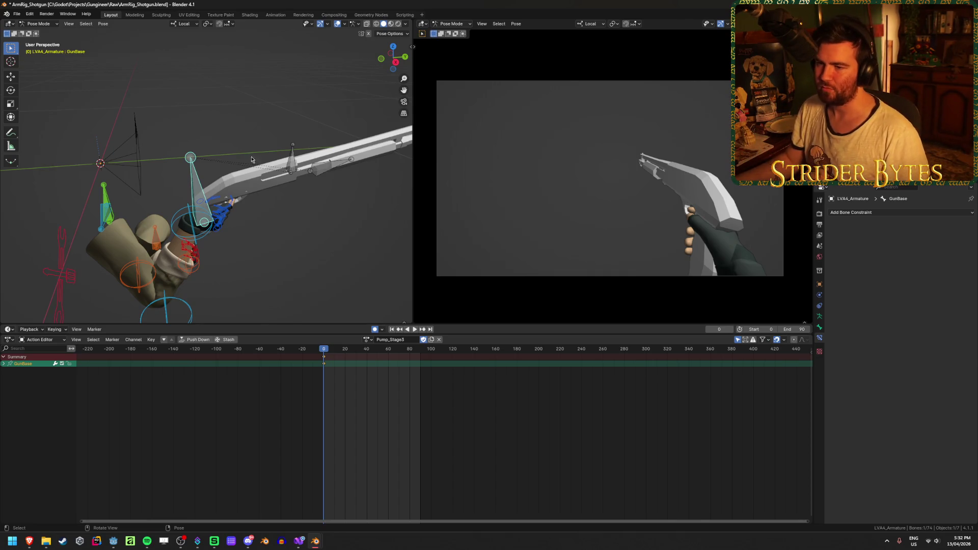
# - Move the gun to a new position and keyframe it at frame 30
pyautogui.moveTo(215, 184); pyautogui.dragTo(252, 164, button='middle')
pyautogui.scroll(3, 415, 394)
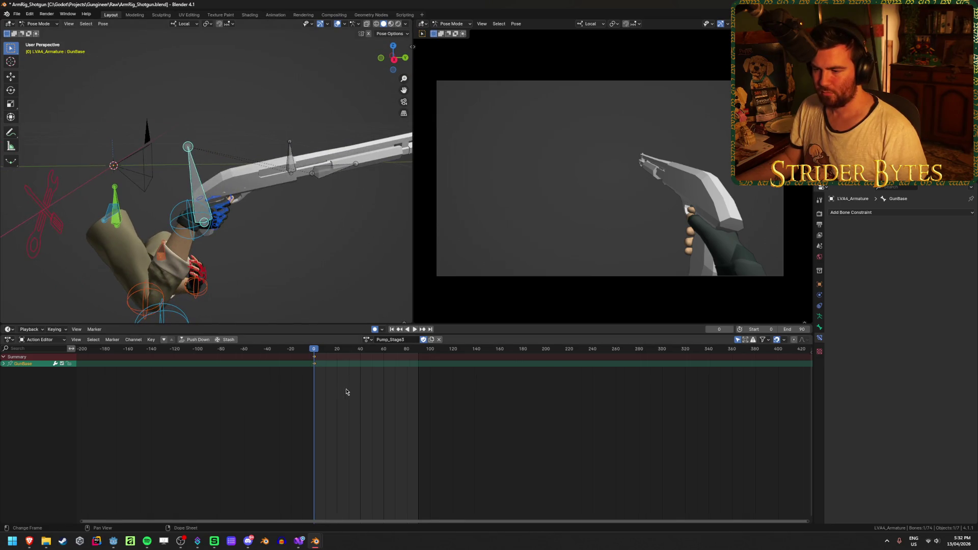
pyautogui.press('space')
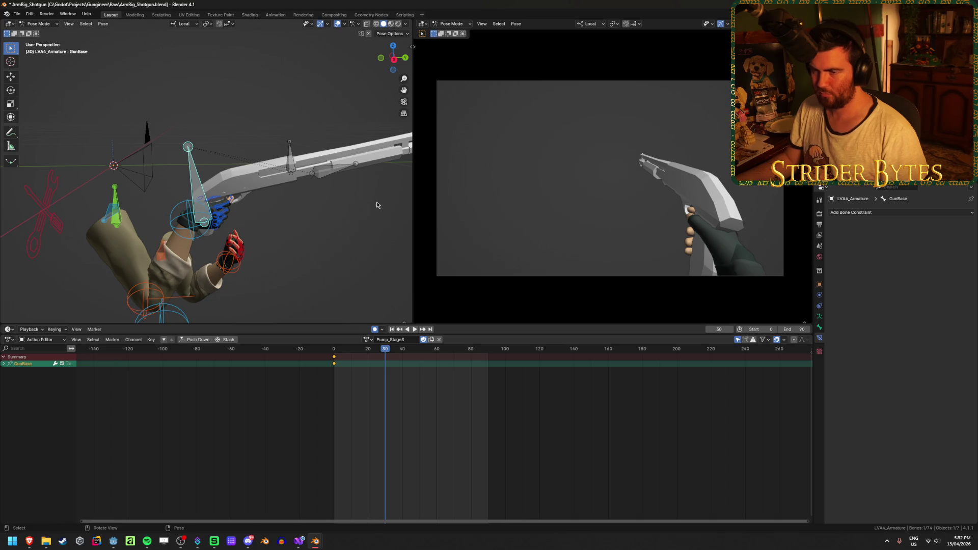
pyautogui.press('r')
pyautogui.press('g')
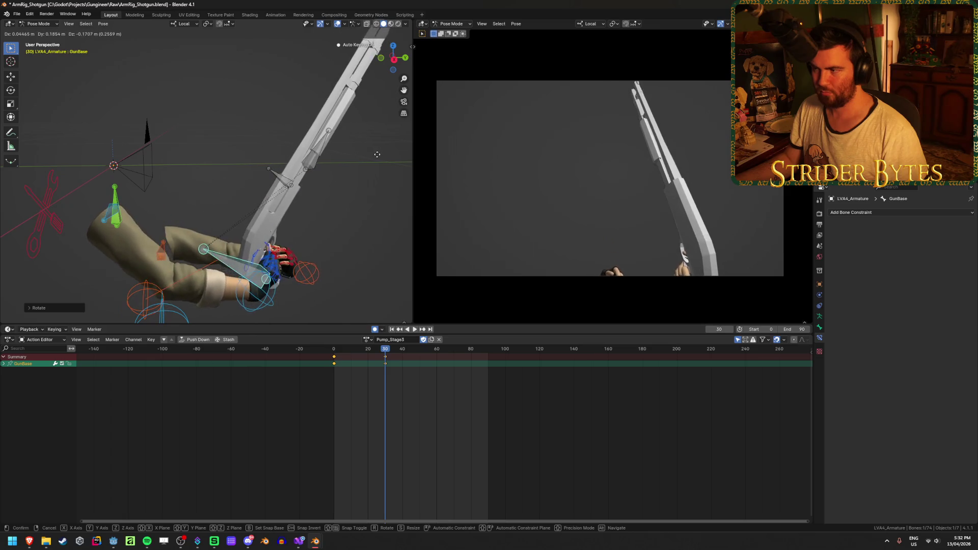
pyautogui.click(344, 171)
pyautogui.press('i')
pyautogui.press('space')
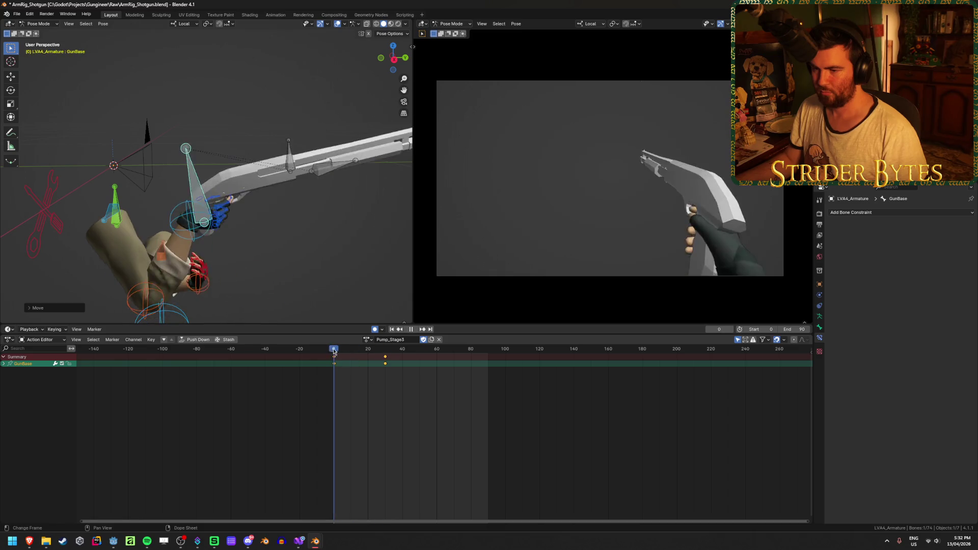
pyautogui.press('space')
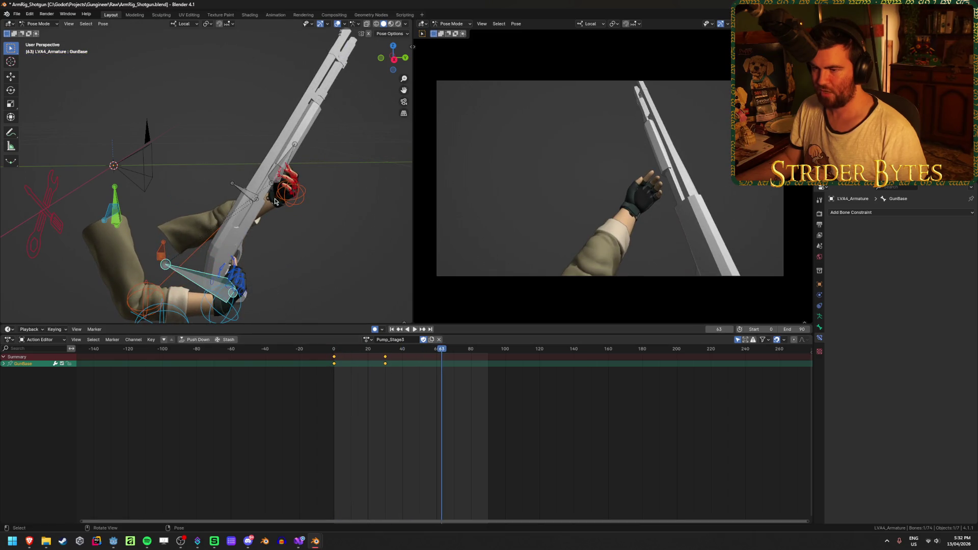
# - Retime the left hand IK's final key much earlier and play it back
pyautogui.click(289, 193)
pyautogui.moveTo(485, 361); pyautogui.dragTo(386, 365)
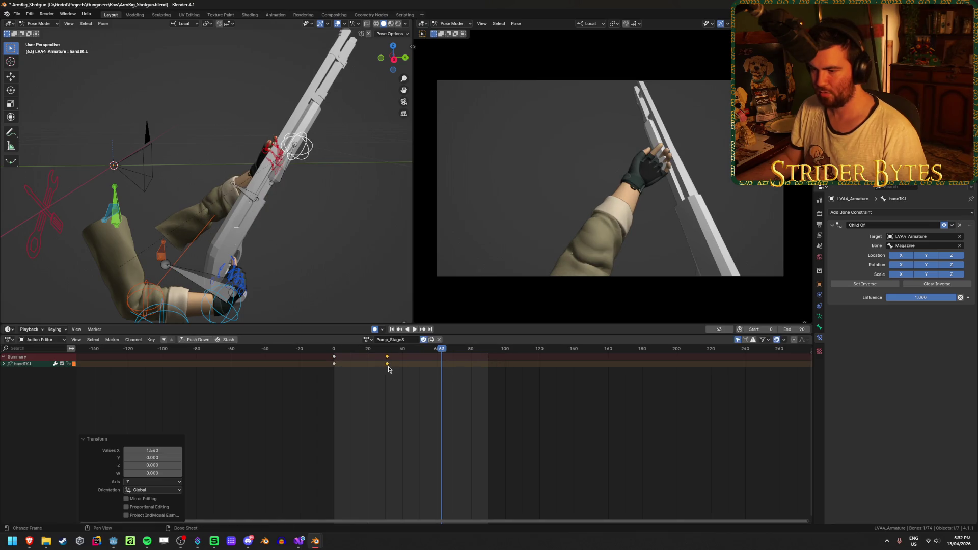
pyautogui.press('space')
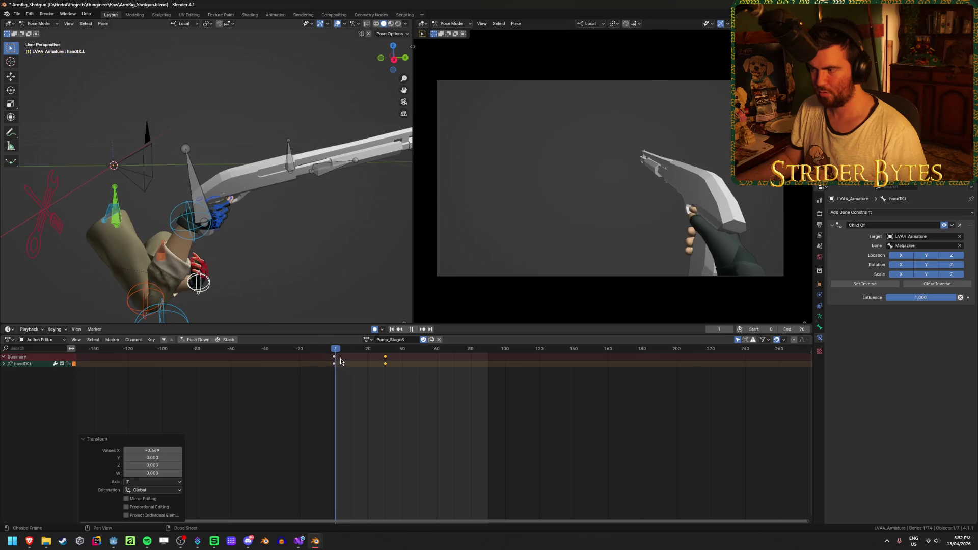
pyautogui.click(387, 363)
pyautogui.press('space')
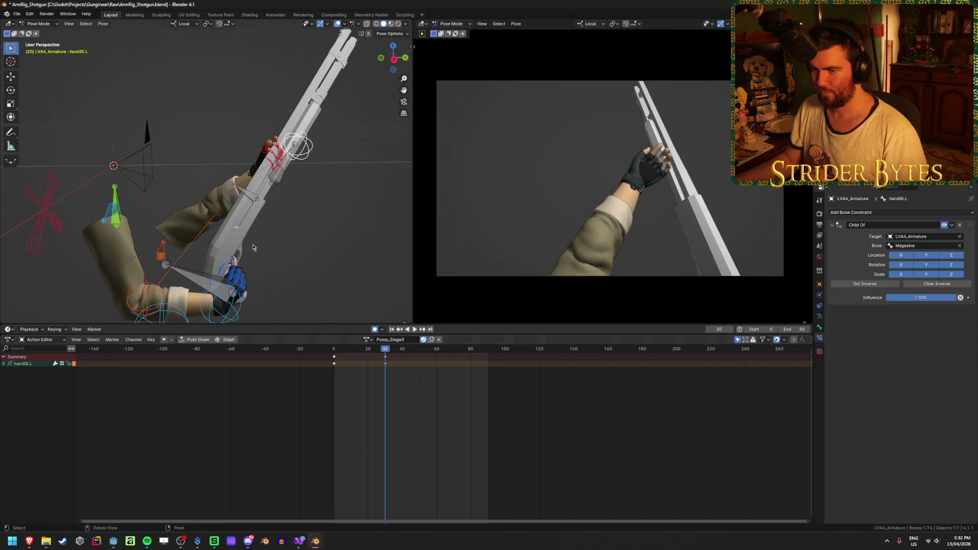
# - Shift the GunBase bone to a new position
pyautogui.moveTo(239, 203)
pyautogui.mouseDown(button='middle')
pyautogui.moveTo(306, 231)
pyautogui.moveTo(314, 220)
pyautogui.mouseUp(button='middle')
pyautogui.click(274, 284)
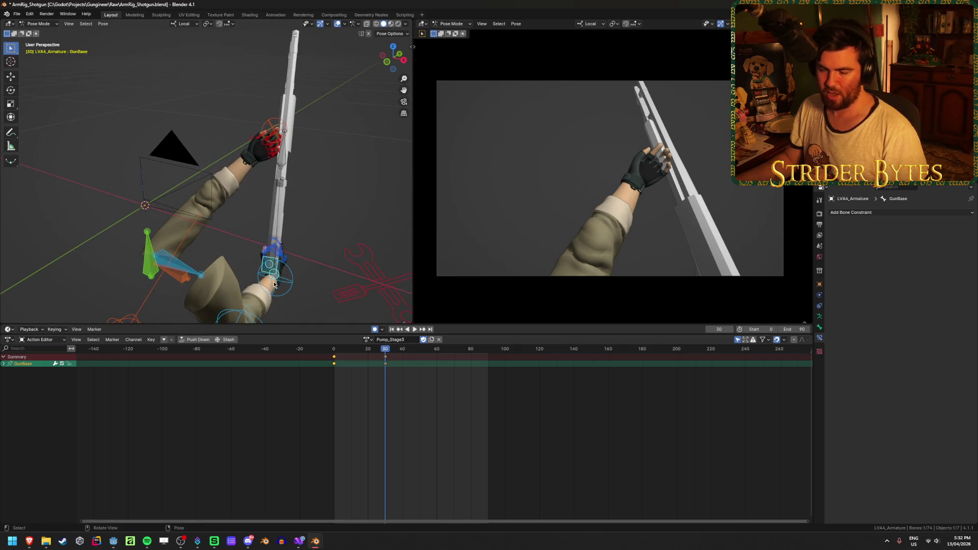
pyautogui.moveTo(180, 160); pyautogui.dragTo(243, 184, button='middle')
pyautogui.press('g')
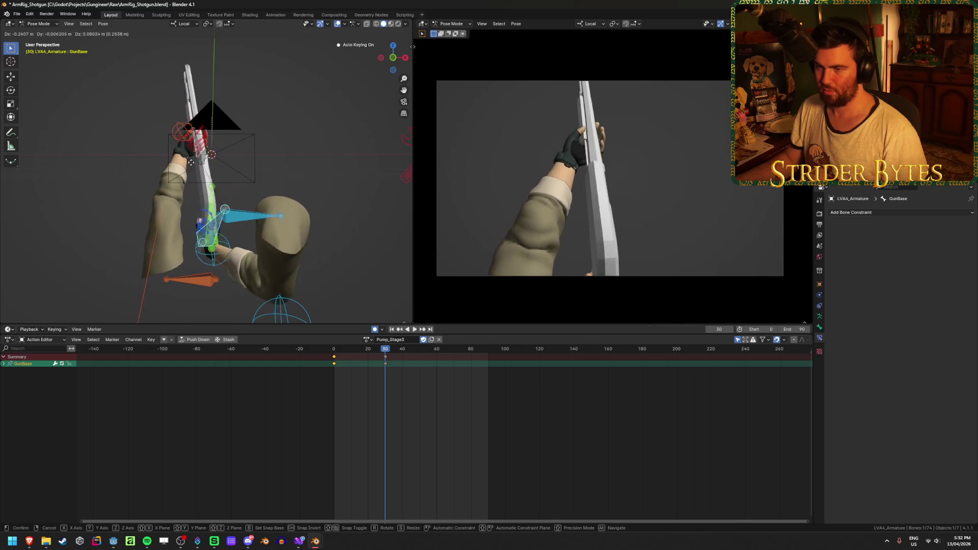
pyautogui.click(377, 199)
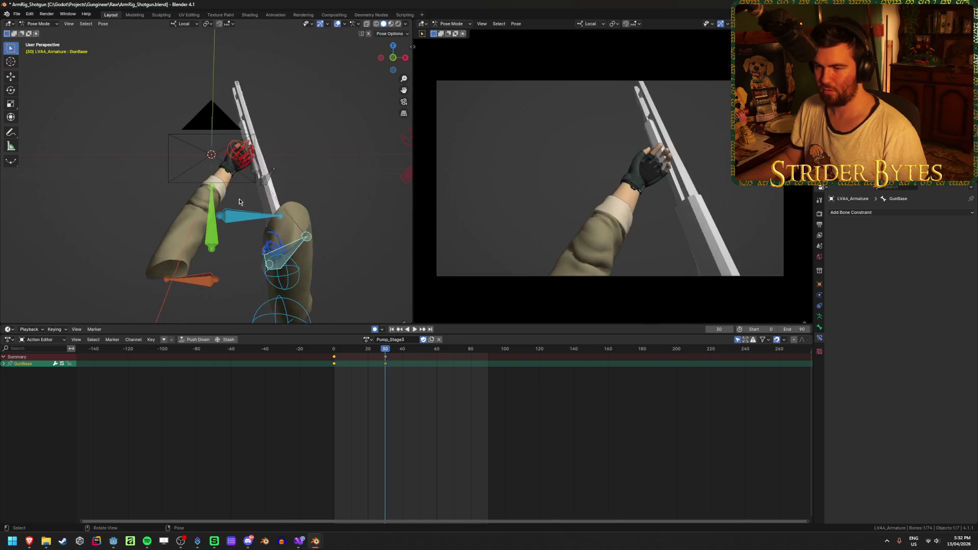
# - Raise the left arm's elbow pole target to bend the arm
pyautogui.scroll(-5, 190, 264)
pyautogui.click(177, 251)
pyautogui.moveTo(178, 255); pyautogui.dragTo(179, 223)
pyautogui.moveTo(180, 223); pyautogui.dragTo(201, 192, button='middle')
pyautogui.scroll(4, 201, 191)
# - Rotate and reposition GunBase so the shotgun lines up with the hand
pyautogui.click(222, 266)
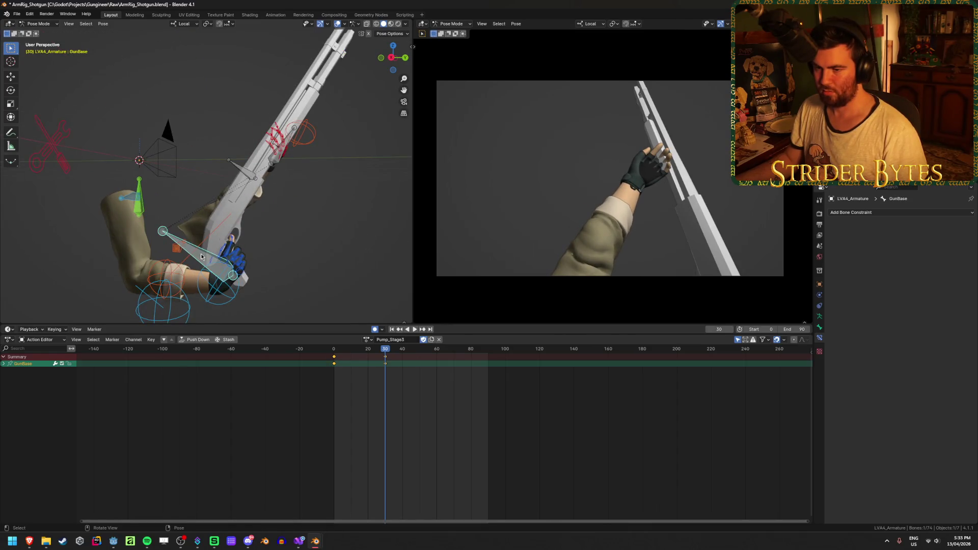
pyautogui.press('g')
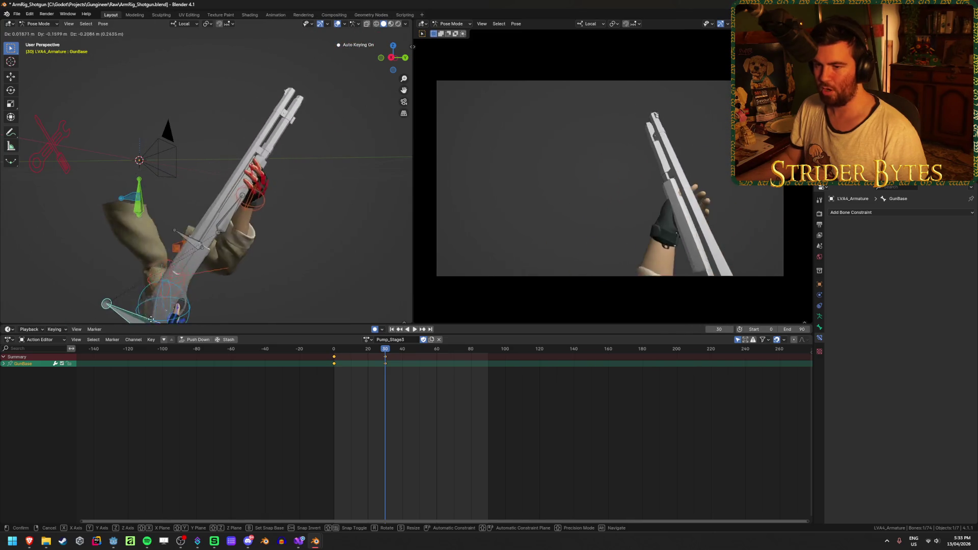
pyautogui.rightClick(159, 304)
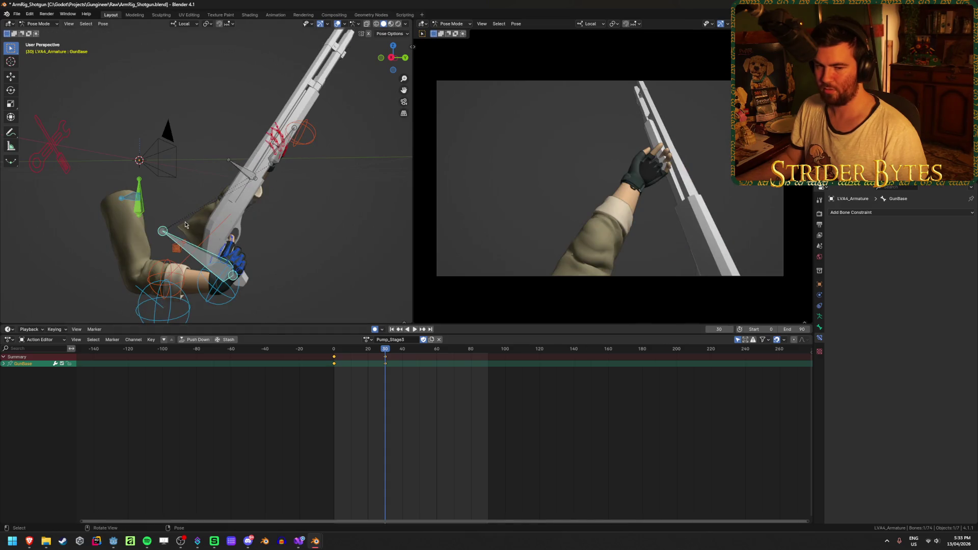
pyautogui.moveTo(186, 224); pyautogui.dragTo(180, 227, button='middle')
pyautogui.press('r')
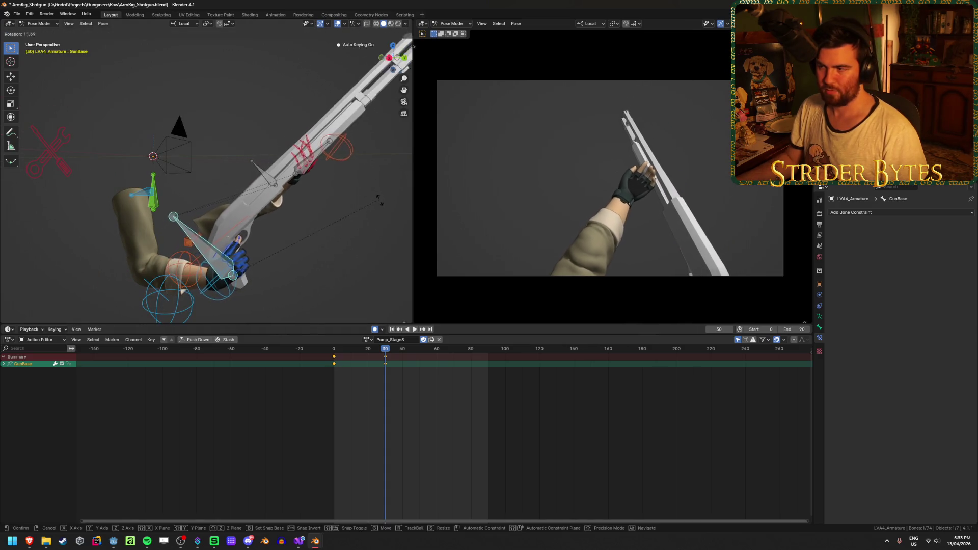
pyautogui.click(343, 206)
pyautogui.moveTo(344, 206)
pyautogui.mouseDown(button='middle')
pyautogui.moveTo(360, 212)
pyautogui.moveTo(327, 210)
pyautogui.mouseUp(button='middle')
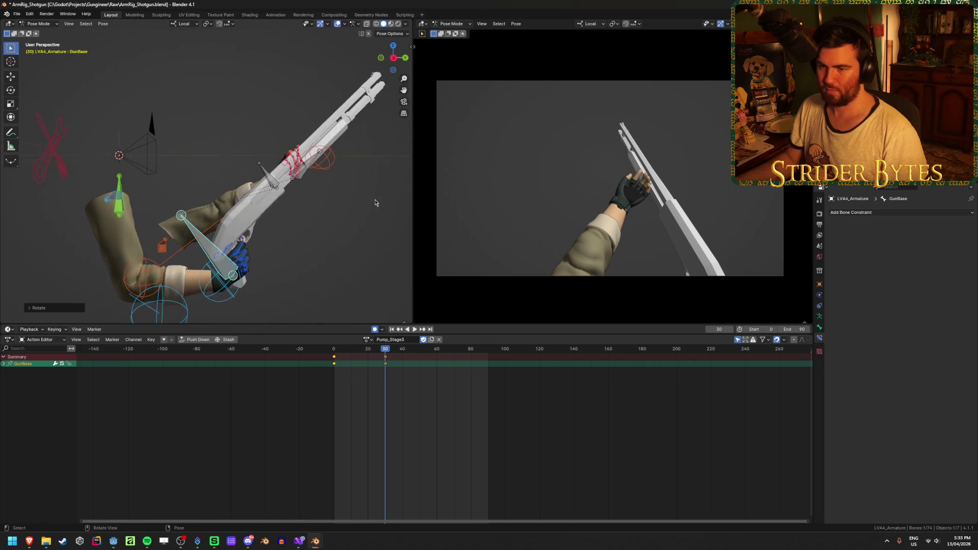
pyautogui.press('g')
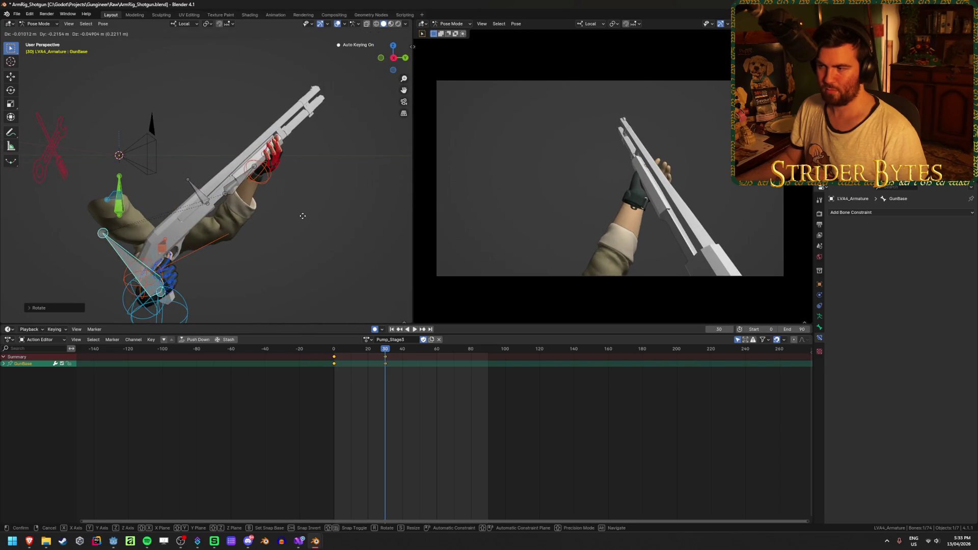
pyautogui.click(277, 197)
# - Frame the view on the left hand and select the first and second thumb bones
pyautogui.click(261, 170)
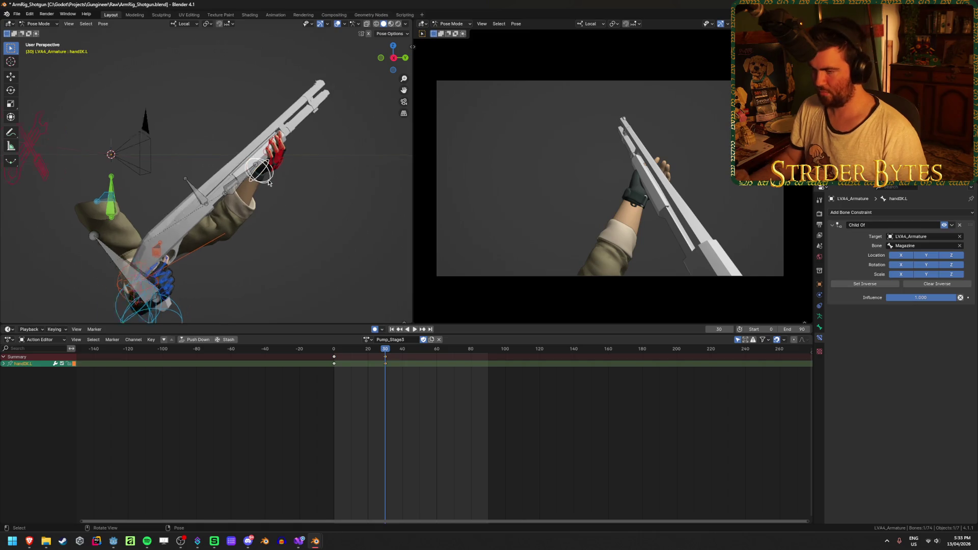
pyautogui.press('KP_Decimal')
pyautogui.moveTo(262, 173)
pyautogui.mouseDown(button='middle')
pyautogui.moveTo(203, 125)
pyautogui.moveTo(238, 84)
pyautogui.mouseUp(button='middle')
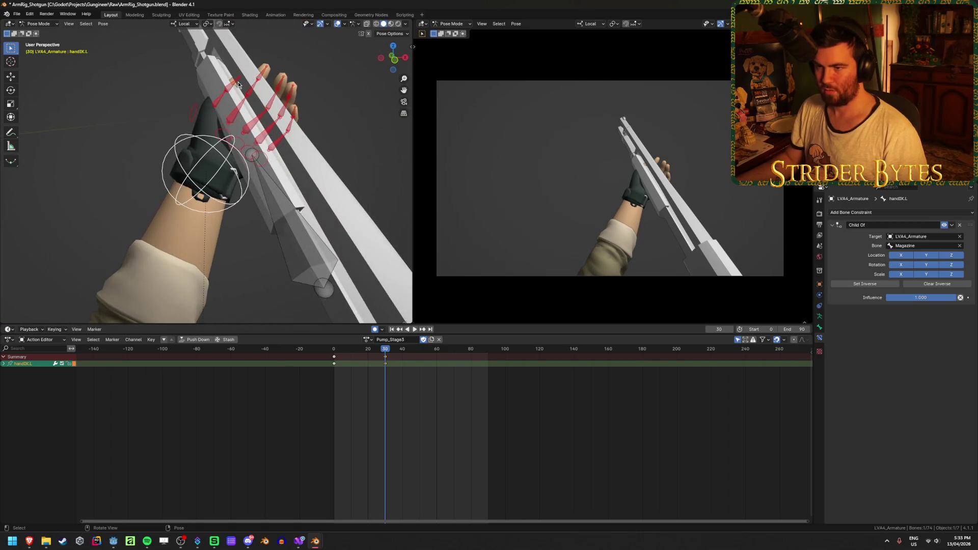
pyautogui.click(231, 87)
pyautogui.keyDown('shift'); pyautogui.click(218, 100); pyautogui.keyUp('shift')
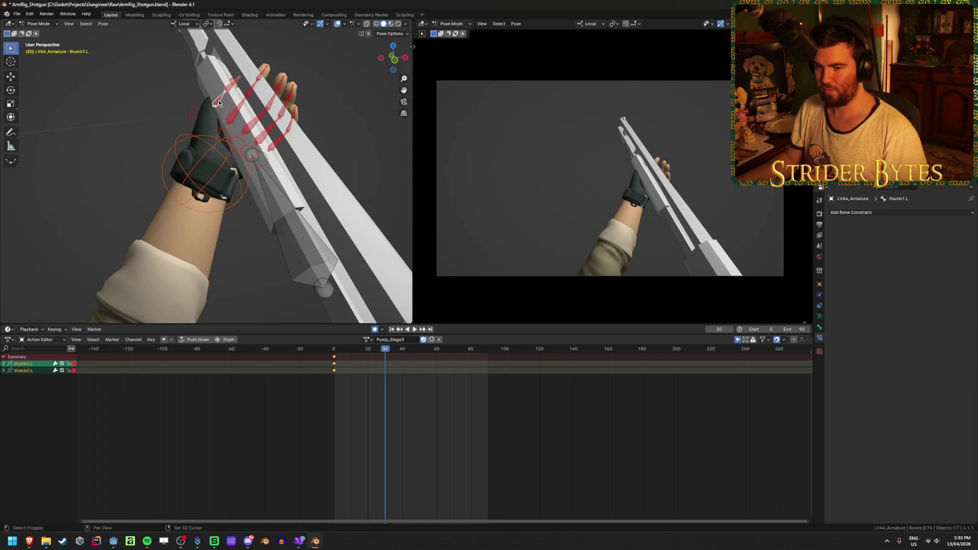
# - Copy the three thumb bones' Idle pose from its first frame
pyautogui.keyDown('shift'); pyautogui.click(194, 113); pyautogui.keyUp('shift')
pyautogui.click(368, 341)
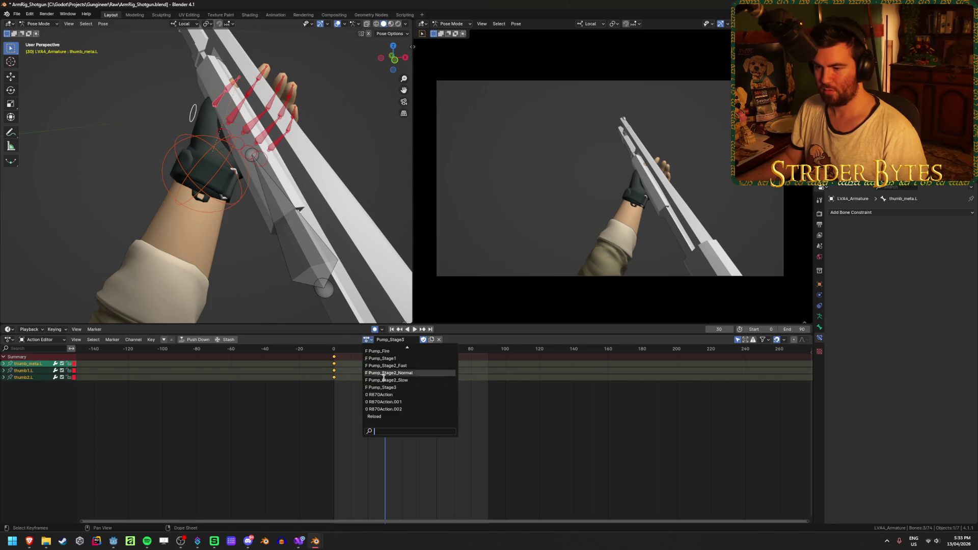
pyautogui.click(385, 380)
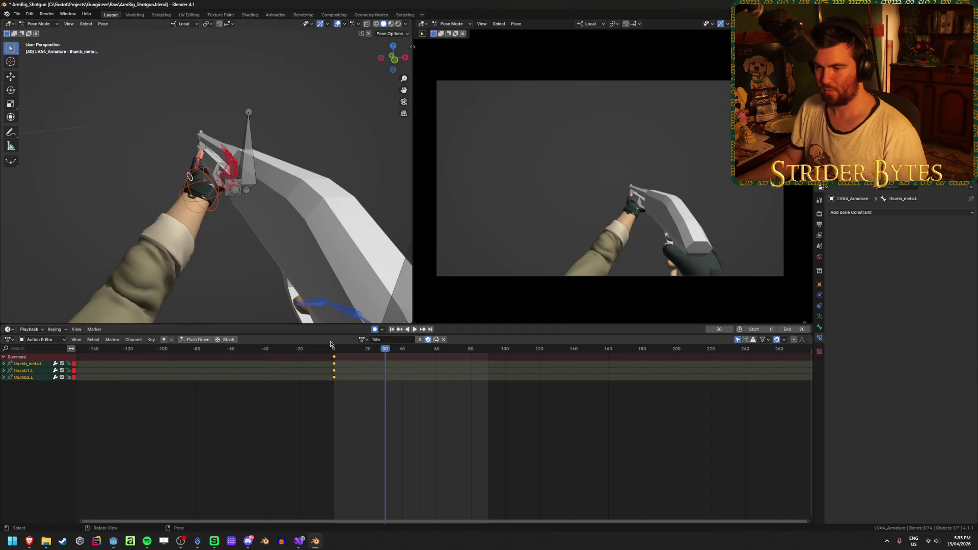
pyautogui.click(336, 349)
pyautogui.press('space')
pyautogui.press('space')
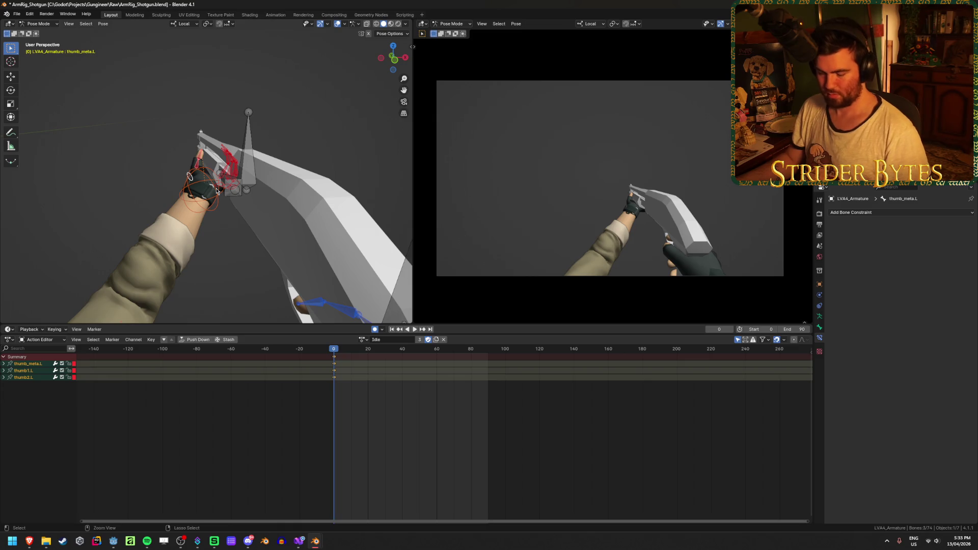
pyautogui.hotkey('ctrl', 'c')
# - Paste the thumb pose into Pump_Stage3 at frame 0, check it, and save
pyautogui.click(363, 341)
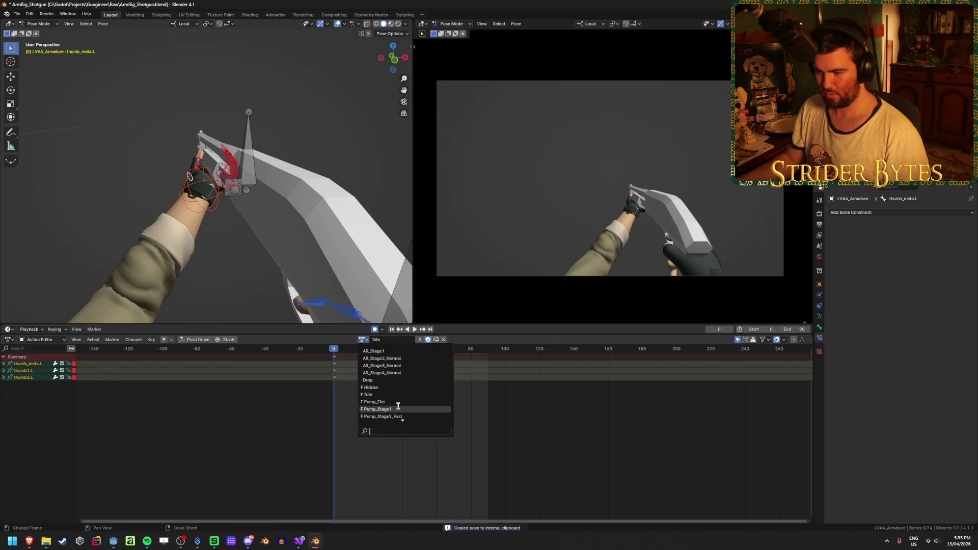
pyautogui.click(408, 408)
pyautogui.moveTo(289, 213); pyautogui.dragTo(301, 215, button='middle')
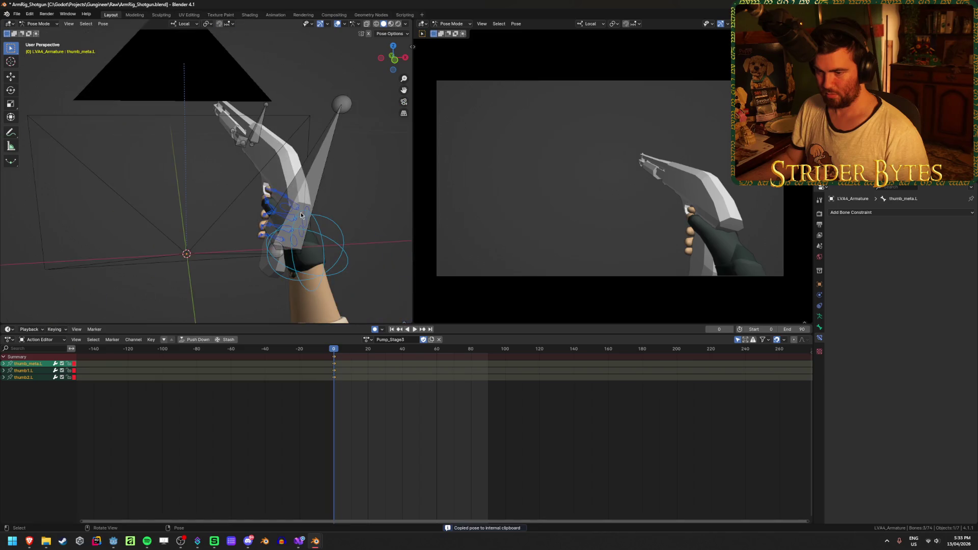
pyautogui.hotkey('ctrl', 'v')
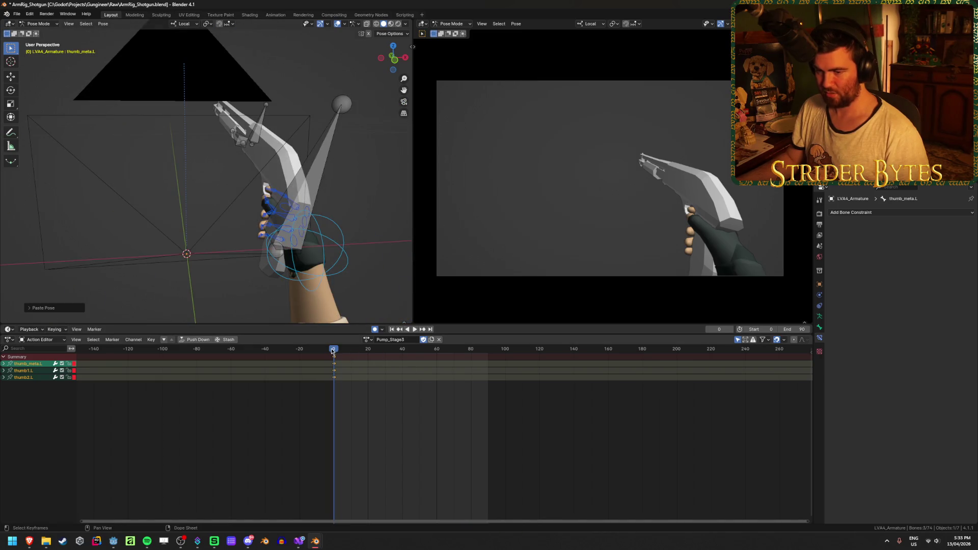
pyautogui.moveTo(332, 350)
pyautogui.mouseDown()
pyautogui.moveTo(397, 359)
pyautogui.moveTo(334, 362)
pyautogui.mouseUp()
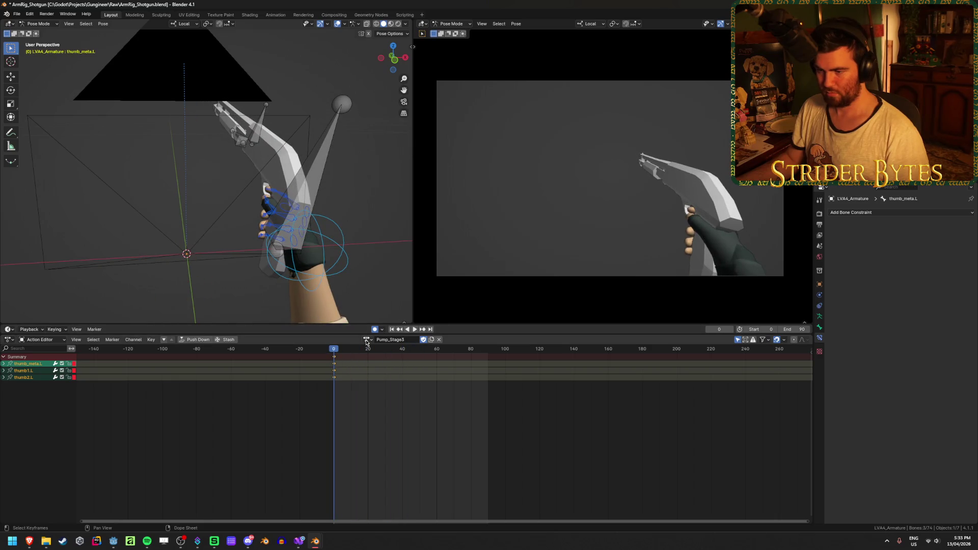
pyautogui.moveTo(189, 220)
pyautogui.mouseDown(button='middle')
pyautogui.moveTo(204, 179)
pyautogui.moveTo(409, 153)
pyautogui.moveTo(349, 157)
pyautogui.moveTo(365, 140)
pyautogui.moveTo(316, 140)
pyautogui.mouseUp(button='middle')
pyautogui.hotkey('ctrl', 's')
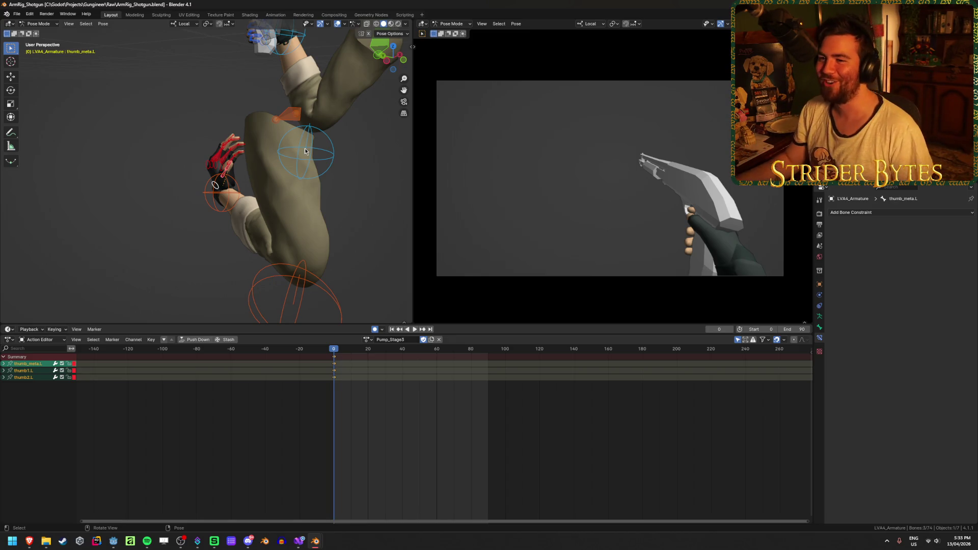
# - Box-select the left hand's finger bones, leaving pole.R out of the selection
pyautogui.moveTo(304, 148); pyautogui.dragTo(259, 120, button='middle')
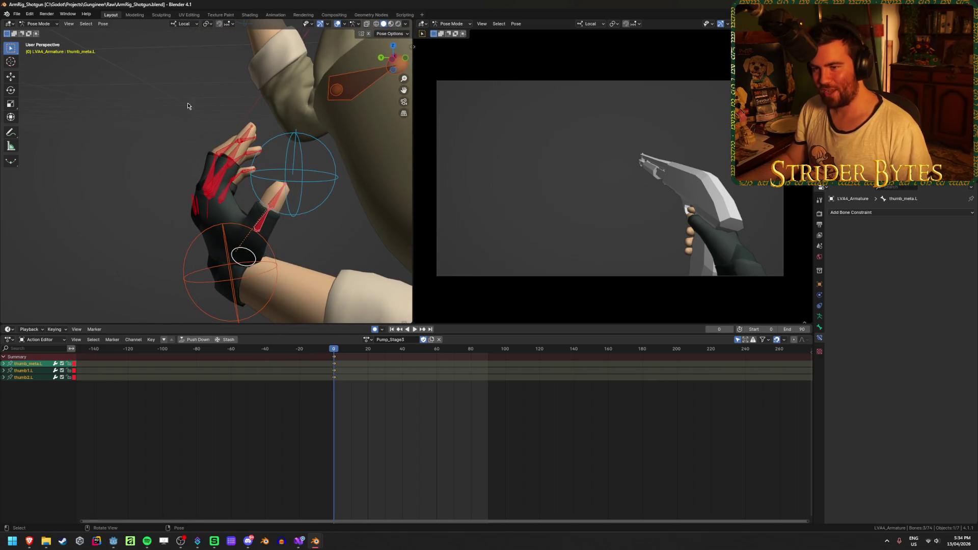
pyautogui.moveTo(187, 105)
pyautogui.mouseDown()
pyautogui.moveTo(247, 195)
pyautogui.moveTo(258, 193)
pyautogui.mouseUp()
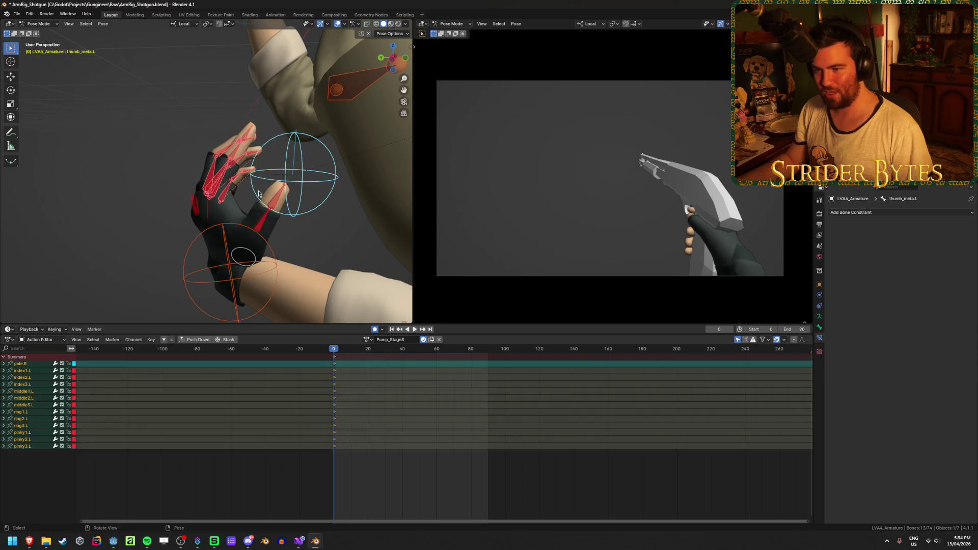
pyautogui.moveTo(249, 189)
pyautogui.mouseDown(button='middle')
pyautogui.moveTo(240, 186)
pyautogui.moveTo(301, 184)
pyautogui.moveTo(261, 200)
pyautogui.moveTo(316, 199)
pyautogui.moveTo(204, 197)
pyautogui.mouseUp(button='middle')
pyautogui.keyDown('shift'); pyautogui.click(301, 185); pyautogui.keyUp('shift')
pyautogui.keyDown('shift'); pyautogui.click(352, 196); pyautogui.keyUp('shift')
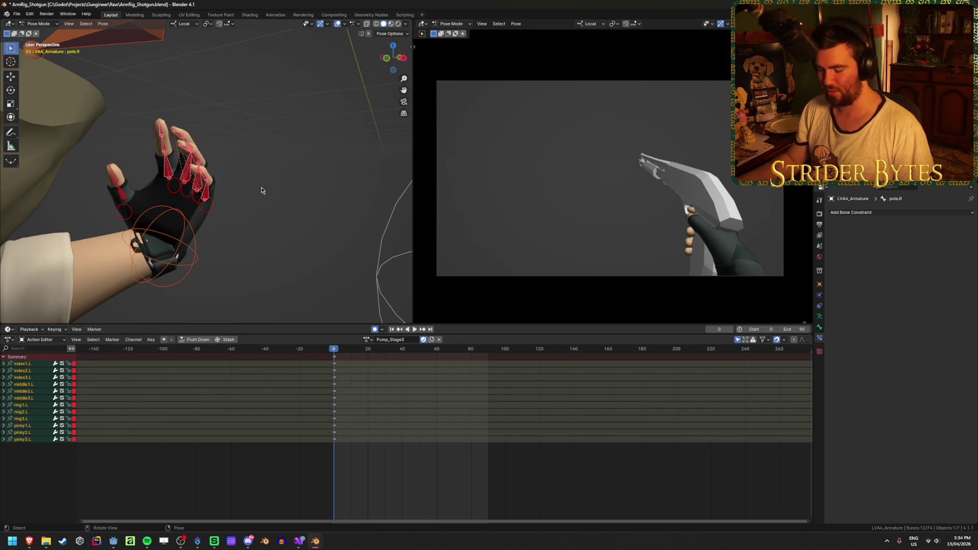
# - Take the finger bones' pose from Idle and return to Pump_Stage3
pyautogui.click(371, 341)
pyautogui.click(388, 352)
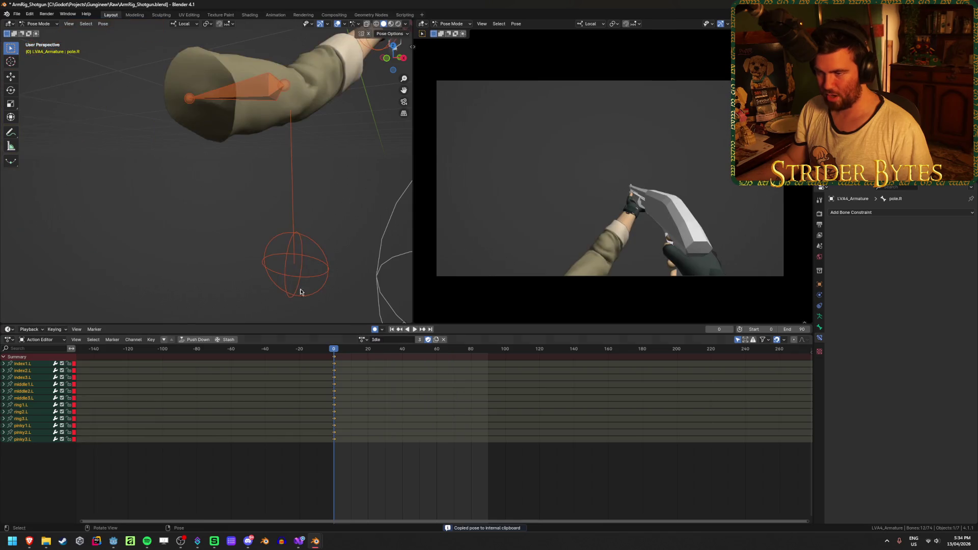
pyautogui.hotkey('ctrl', 'v')
pyautogui.click(367, 340)
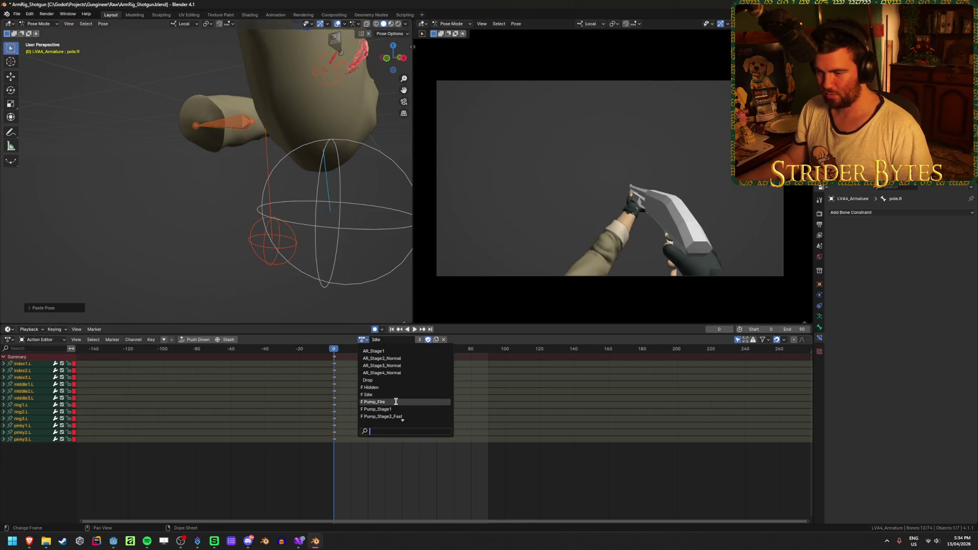
pyautogui.click(394, 416)
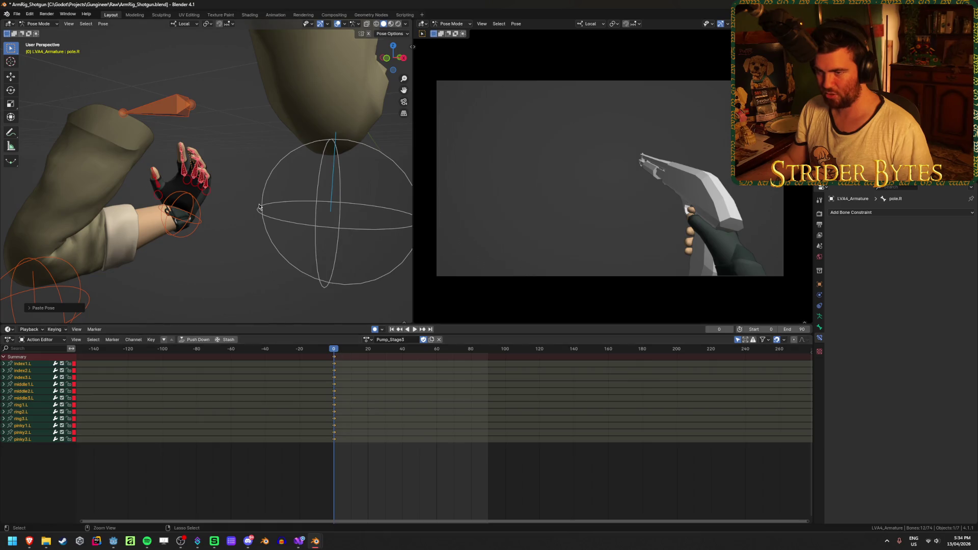
pyautogui.moveTo(259, 207)
pyautogui.mouseDown(button='middle')
pyautogui.moveTo(145, 238)
pyautogui.moveTo(159, 243)
pyautogui.mouseUp(button='middle')
# - Preview Pump_Stage1, then browse through the Idle and Pump_Fire actions
pyautogui.click(368, 339)
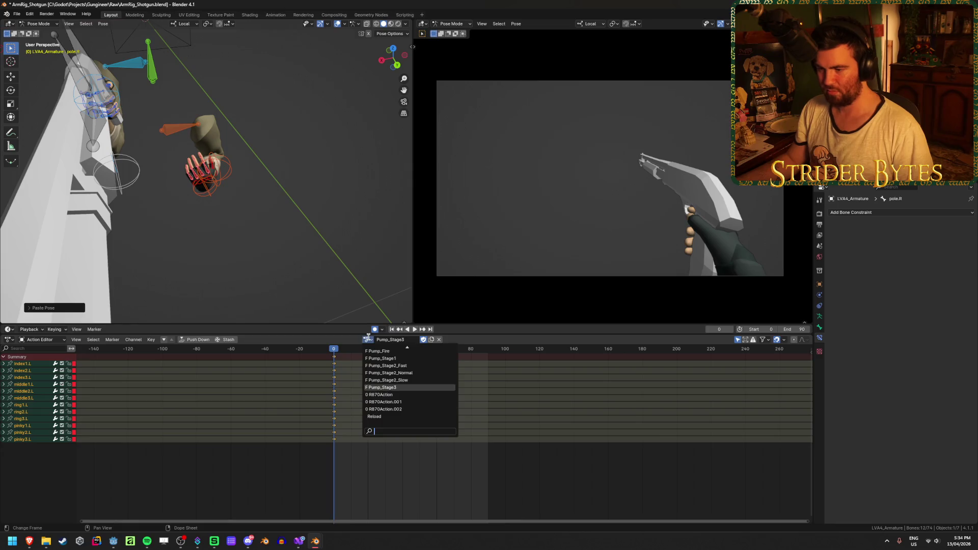
pyautogui.click(399, 358)
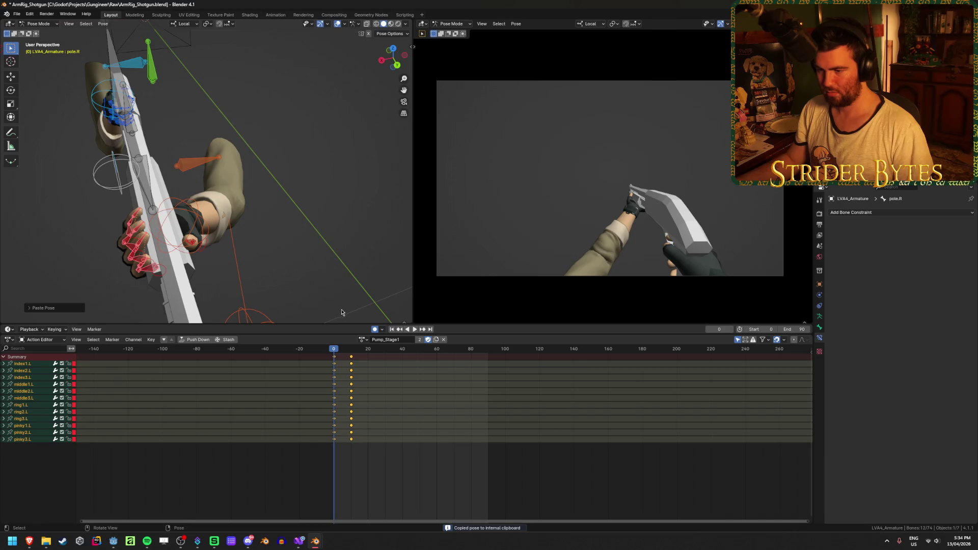
pyautogui.press('space')
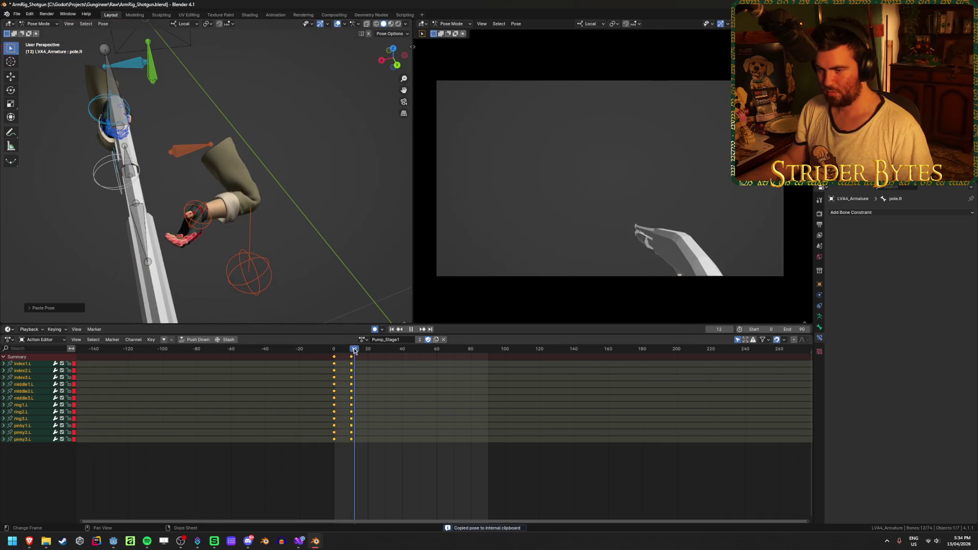
pyautogui.press('Escape')
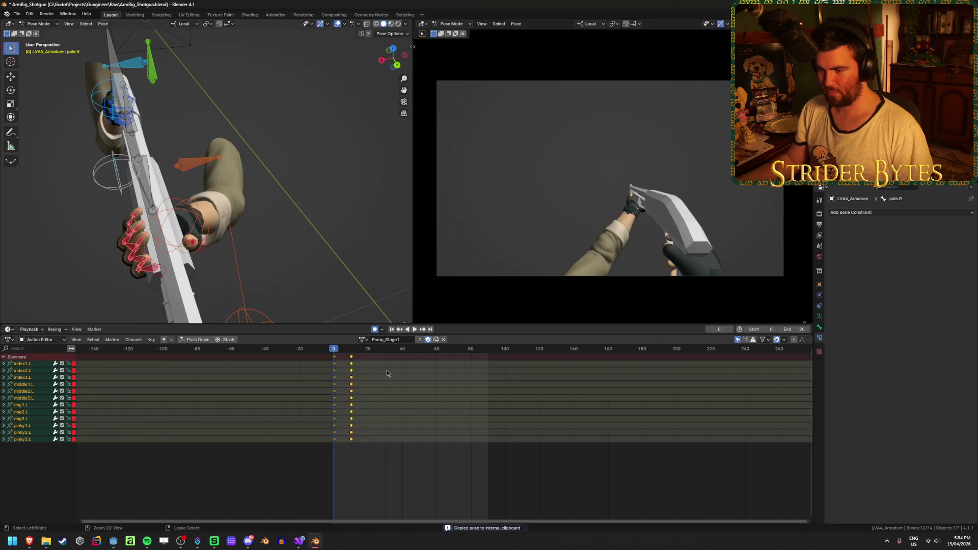
pyautogui.click(363, 339)
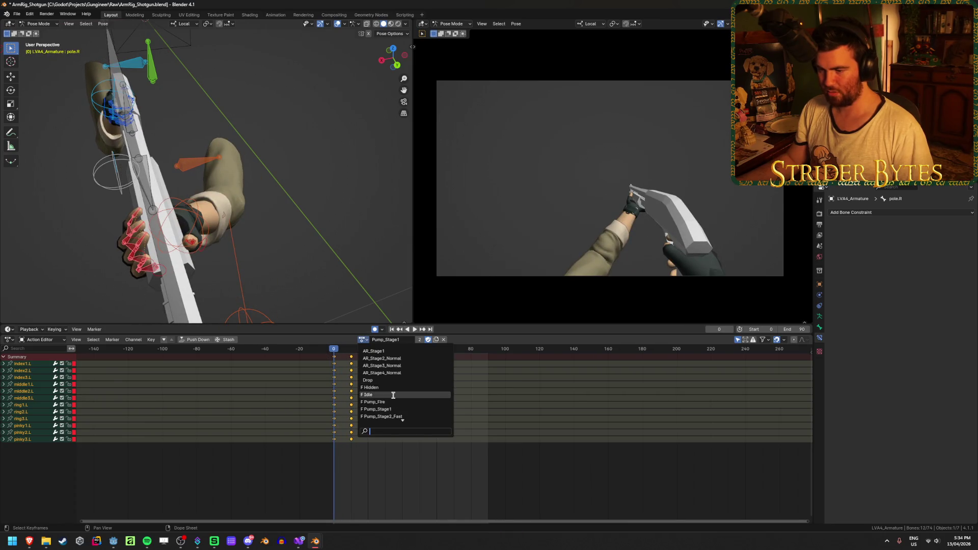
pyautogui.click(388, 395)
pyautogui.moveTo(259, 255); pyautogui.dragTo(273, 229, button='middle')
pyautogui.click(362, 340)
pyautogui.click(390, 404)
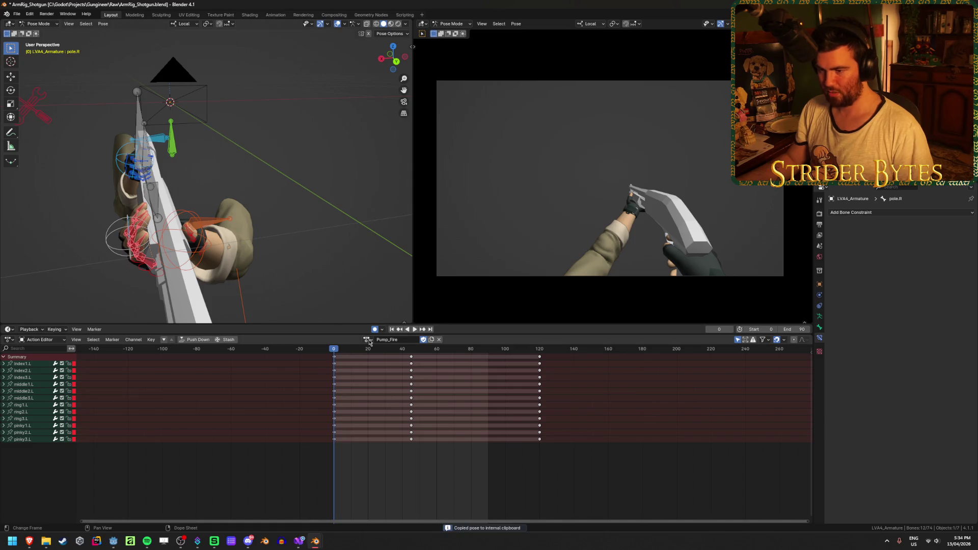
# - Paste the Idle finger pose into Pump_Stage3 at frame 0 and scrub to frame 40
pyautogui.click(367, 340)
pyautogui.click(388, 395)
pyautogui.hotkey('ctrl', 'v')
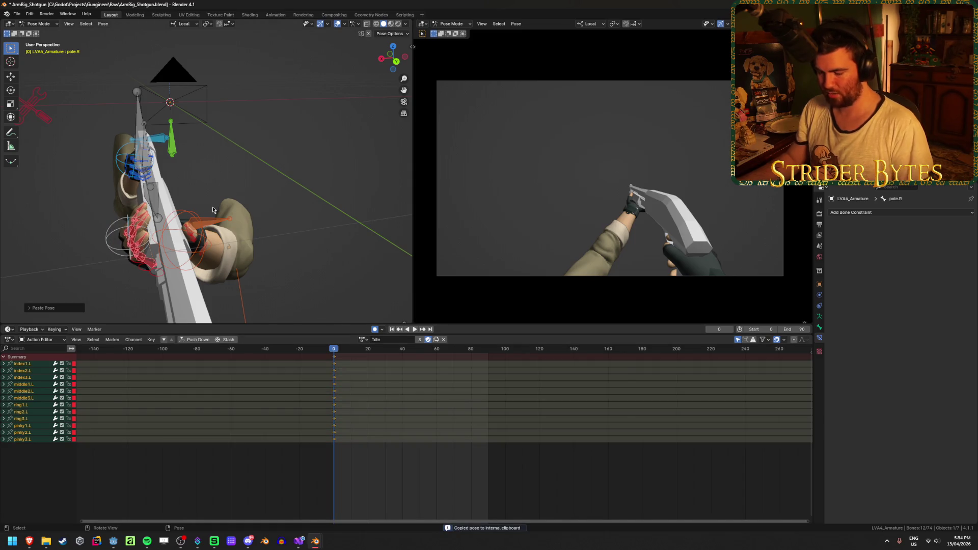
pyautogui.click(362, 340)
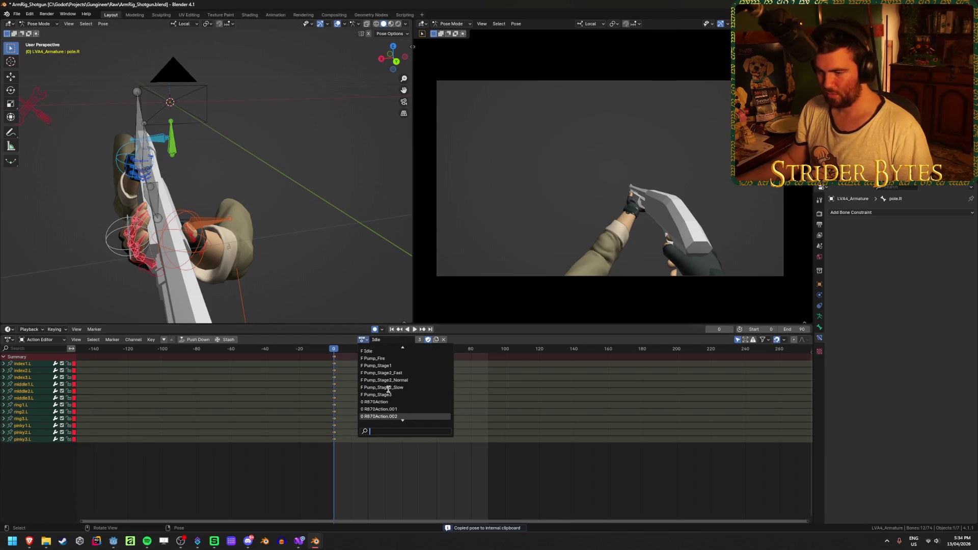
pyautogui.click(382, 395)
pyautogui.hotkey('ctrl', 'v')
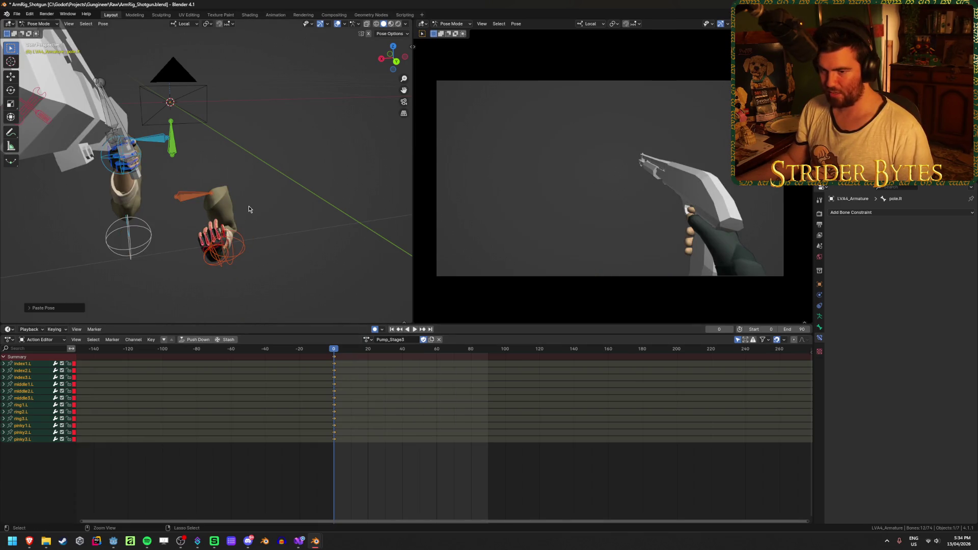
pyautogui.click(326, 369)
pyautogui.moveTo(334, 353); pyautogui.dragTo(403, 364)
pyautogui.press('space')
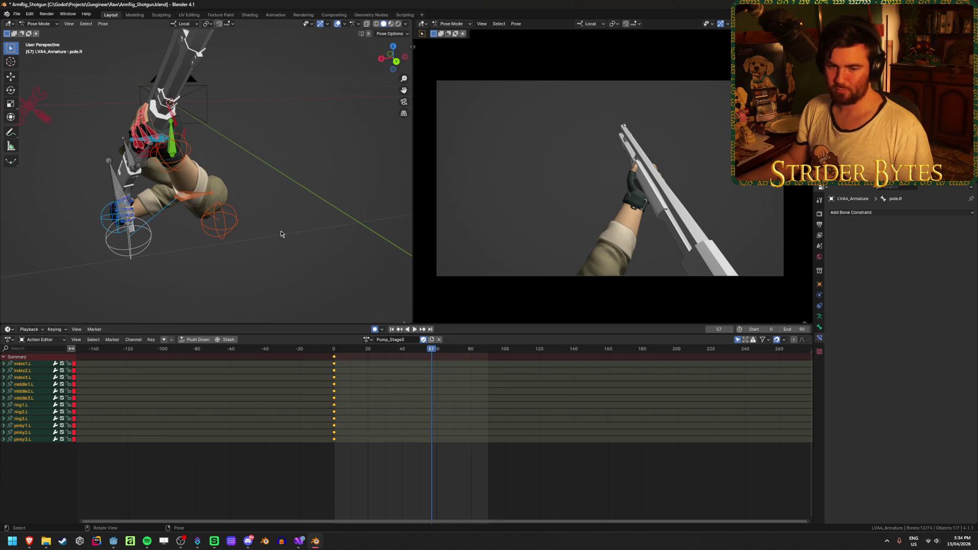
# - Move the Working bone along its local Y axis
pyautogui.moveTo(257, 242)
pyautogui.mouseDown(button='middle')
pyautogui.moveTo(225, 227)
pyautogui.moveTo(275, 240)
pyautogui.moveTo(316, 234)
pyautogui.moveTo(194, 242)
pyautogui.moveTo(309, 225)
pyautogui.mouseUp(button='middle')
pyautogui.click(213, 186)
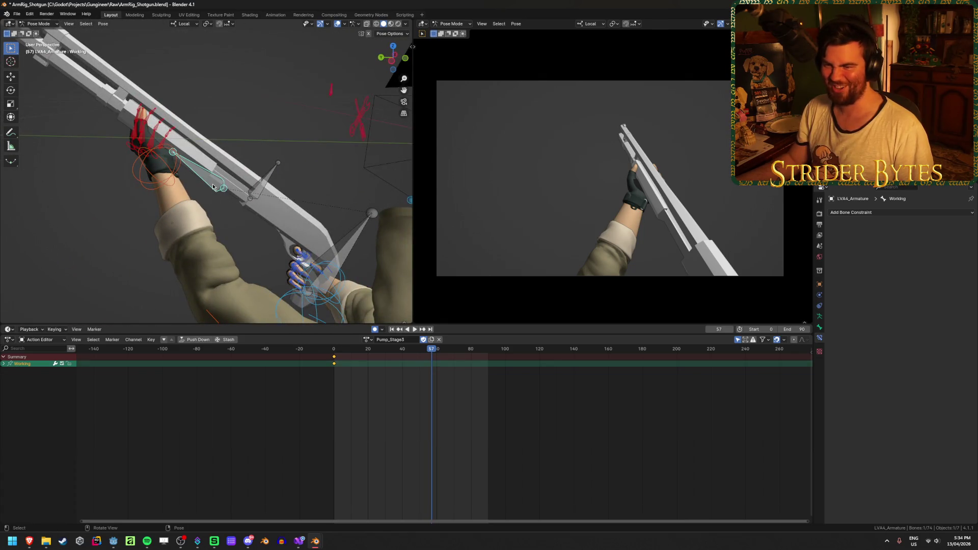
pyautogui.press('g')
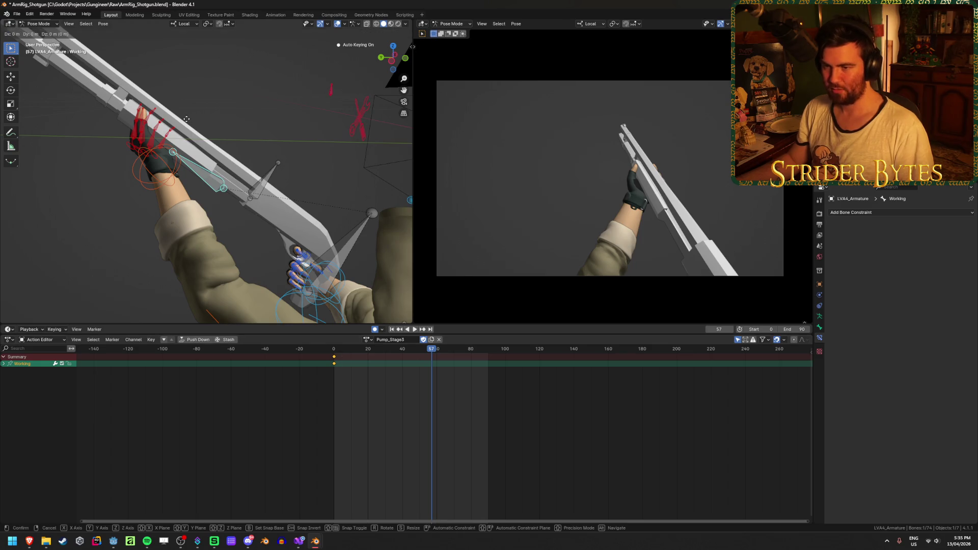
pyautogui.press('z')
pyautogui.press('y')
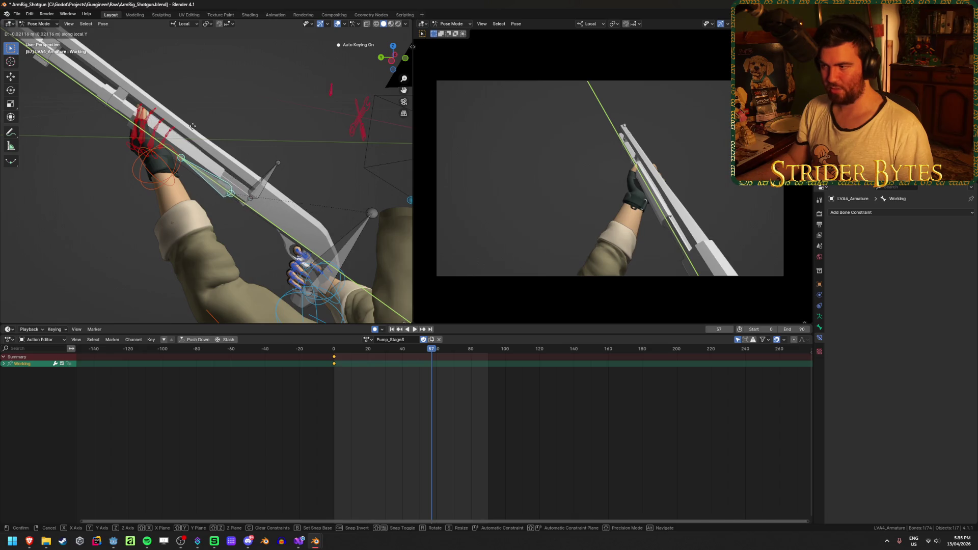
pyautogui.click(188, 132)
pyautogui.moveTo(256, 194)
pyautogui.mouseDown(button='middle')
pyautogui.moveTo(124, 215)
pyautogui.moveTo(166, 207)
pyautogui.moveTo(184, 218)
pyautogui.moveTo(218, 188)
pyautogui.moveTo(203, 212)
pyautogui.moveTo(153, 214)
pyautogui.moveTo(183, 199)
pyautogui.moveTo(199, 204)
pyautogui.mouseUp(button='middle')
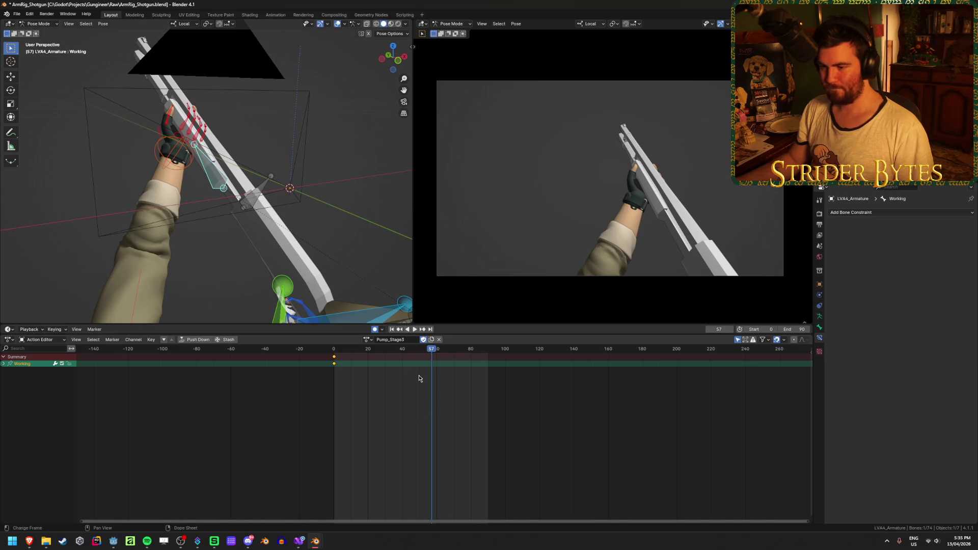
# - Duplicate the frame 0 keys to frame 30 and play back the result
pyautogui.hotkey('shift', 'Left')
pyautogui.press('space')
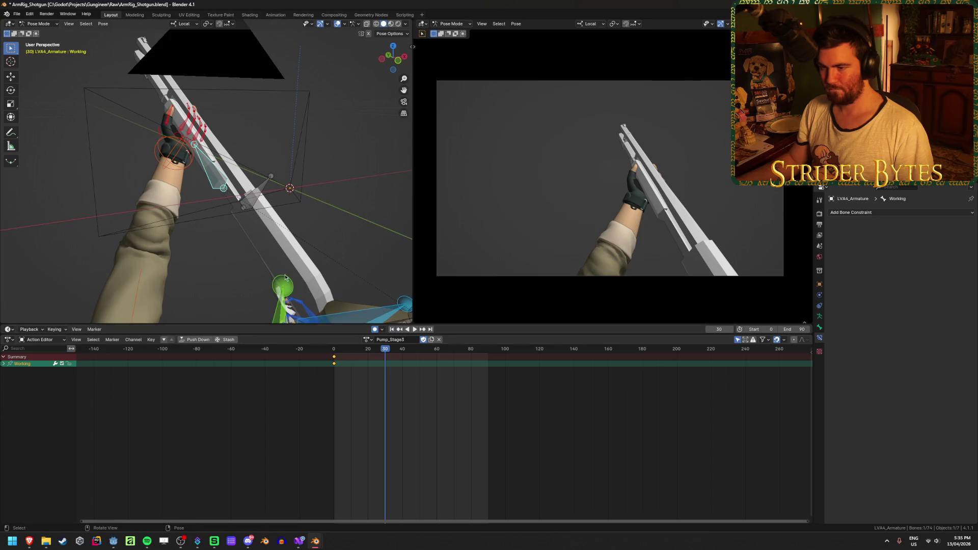
pyautogui.click(362, 380)
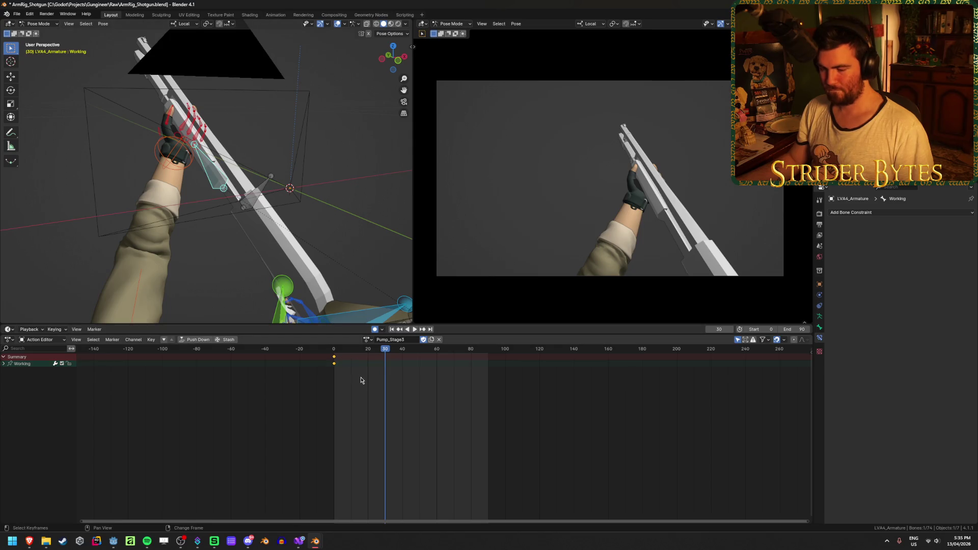
pyautogui.hotkey('shift', 'd')
pyautogui.click(413, 386)
pyautogui.press('space')
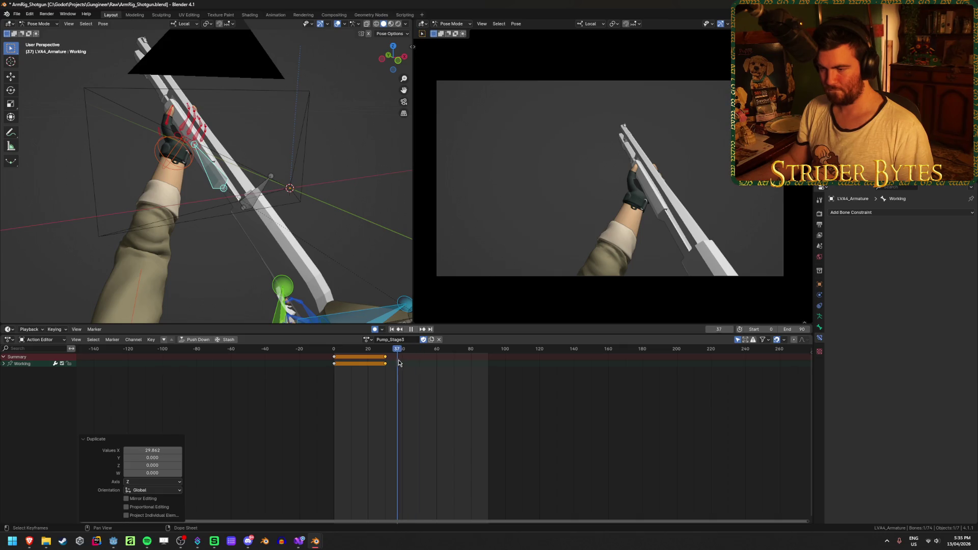
# - At frame 40, slide handIK.L along its local Y axis to key the pump stroke
pyautogui.press('space')
pyautogui.moveTo(270, 185); pyautogui.dragTo(306, 196, button='middle')
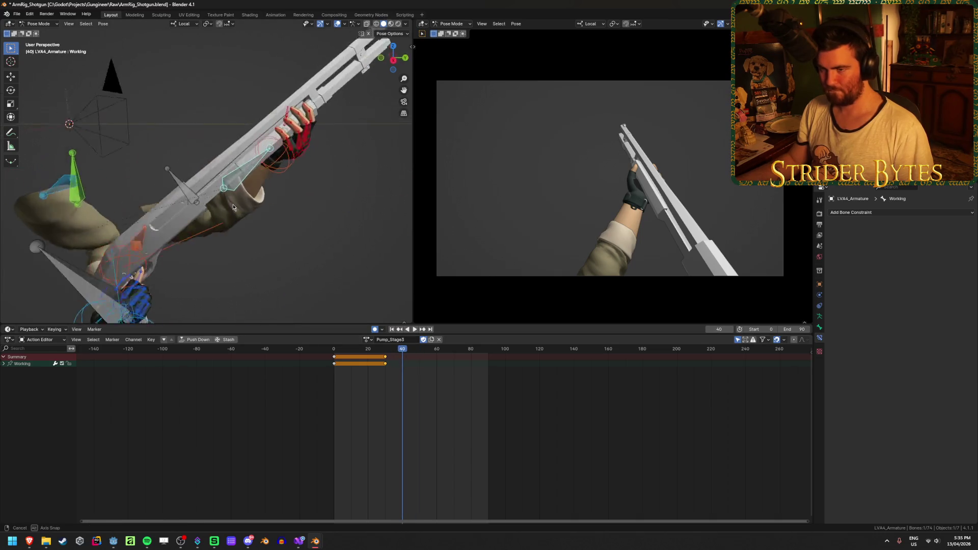
pyautogui.press('g')
pyautogui.press('y')
pyautogui.press('y')
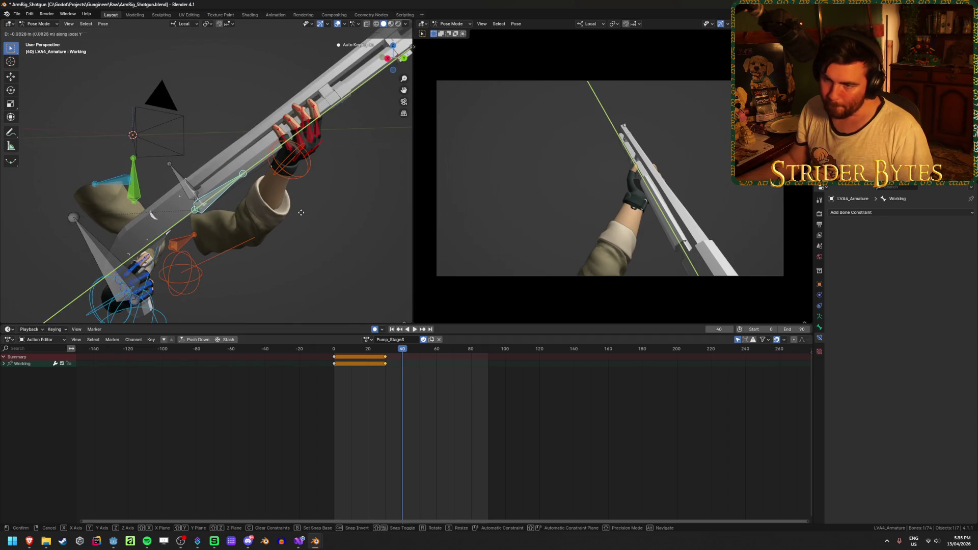
pyautogui.click(298, 222)
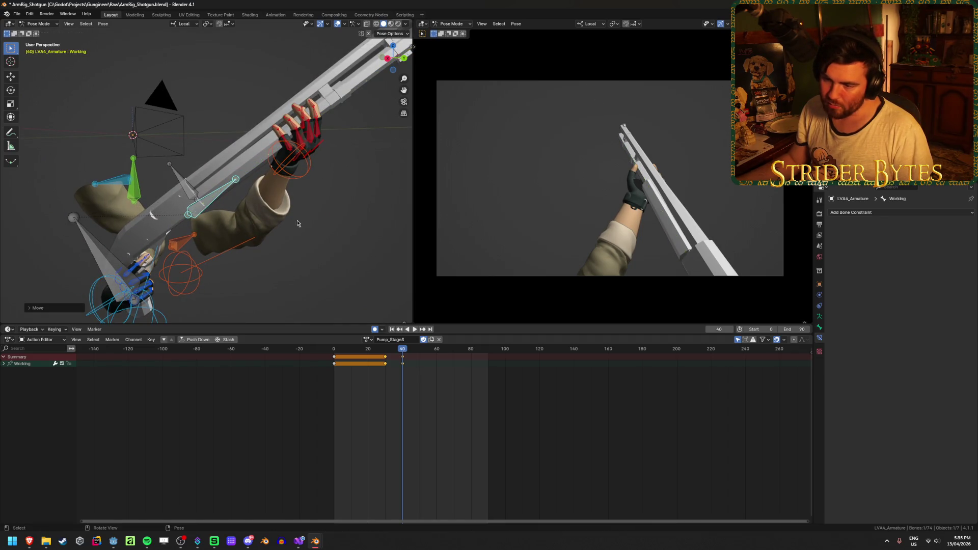
# - Duplicate the frame 30 keys later in the action and play it back
pyautogui.hotkey('shift', 'd')
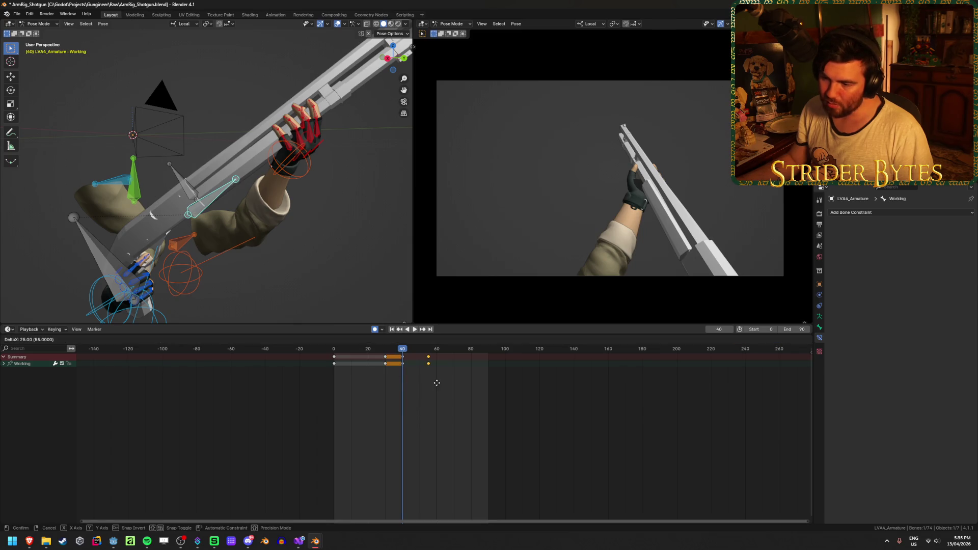
pyautogui.click(428, 382)
pyautogui.press('space')
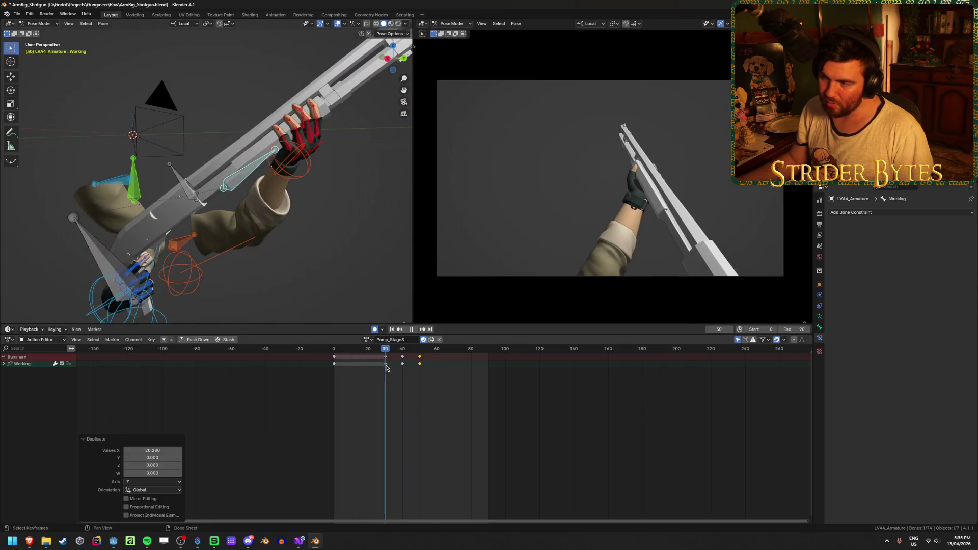
pyautogui.press('space')
# - Duplicate handIK.L's frame 30 key to frame 50 so the hand returns
pyautogui.click(289, 160)
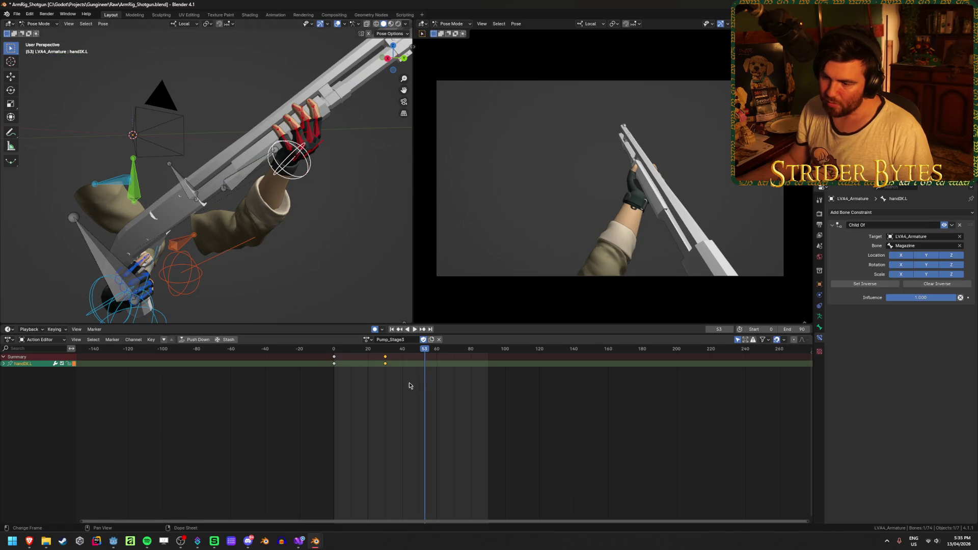
pyautogui.press('space')
pyautogui.click(386, 351)
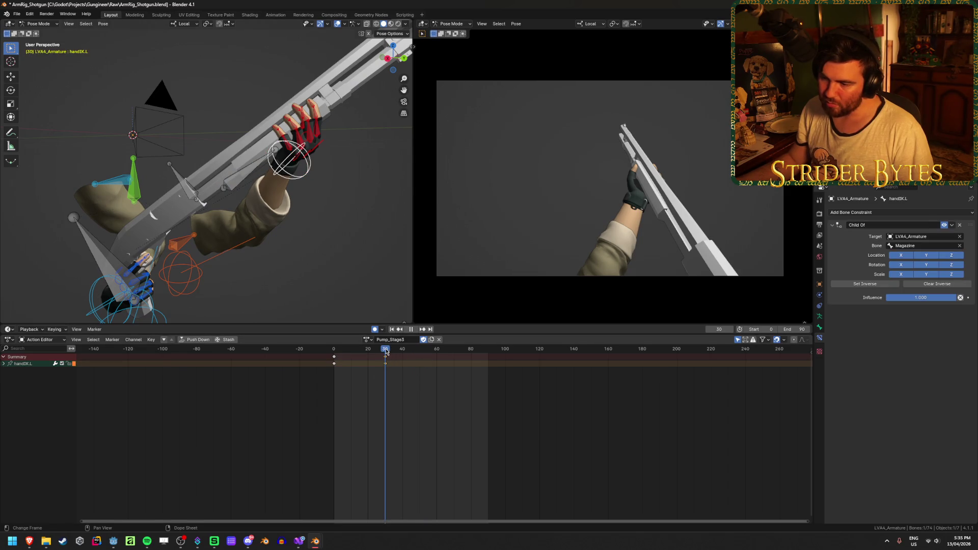
pyautogui.press('Escape')
pyautogui.hotkey('shift', 'd')
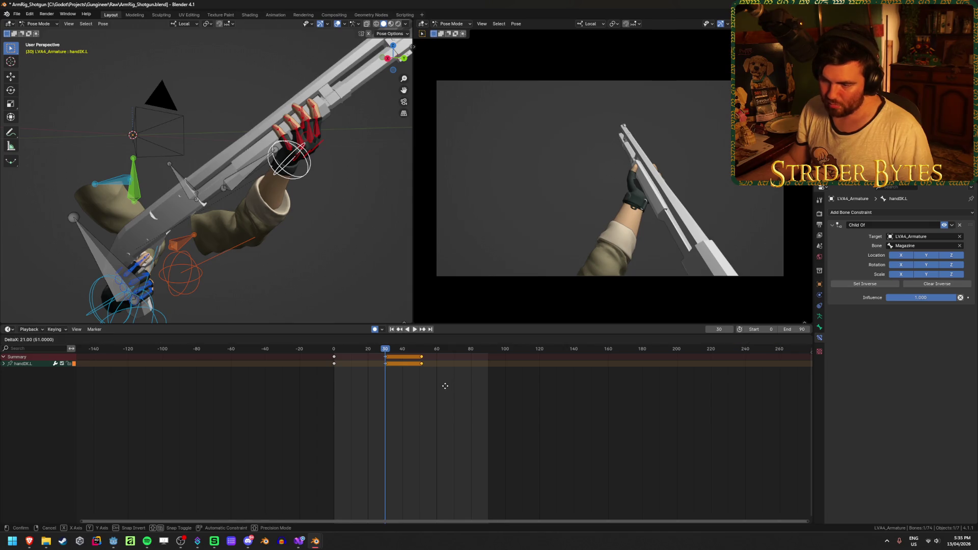
pyautogui.click(443, 387)
# - At frame 40, slide the left hand further back along the shotgun
pyautogui.press('space')
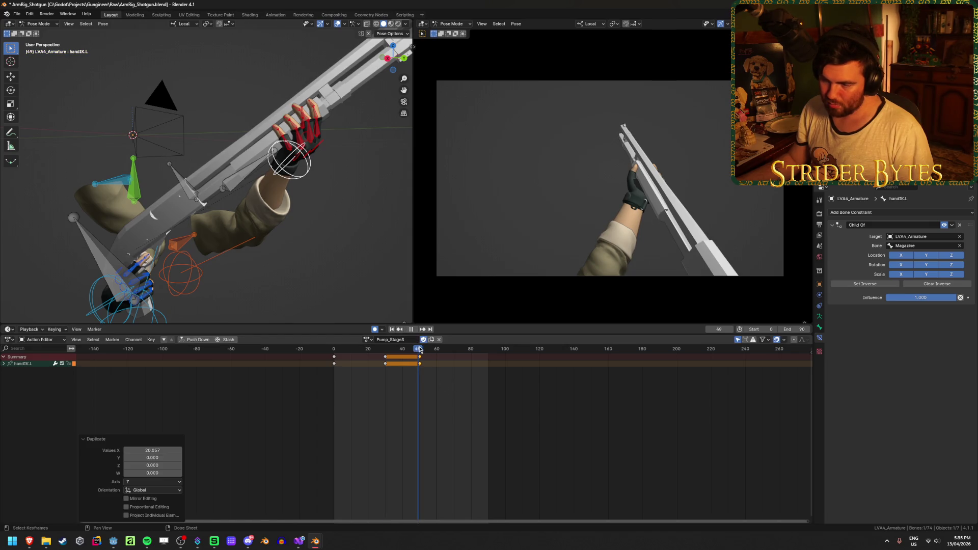
pyautogui.click(404, 352)
pyautogui.press('space')
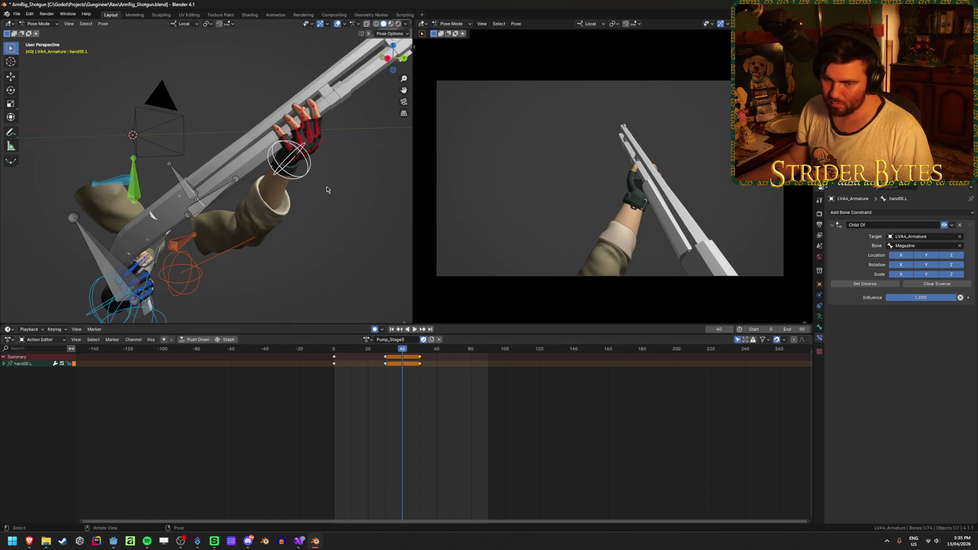
pyautogui.moveTo(174, 204); pyautogui.dragTo(142, 199, button='middle')
pyautogui.moveTo(204, 190)
pyautogui.mouseDown(button='middle')
pyautogui.moveTo(163, 189)
pyautogui.moveTo(175, 201)
pyautogui.mouseUp(button='middle')
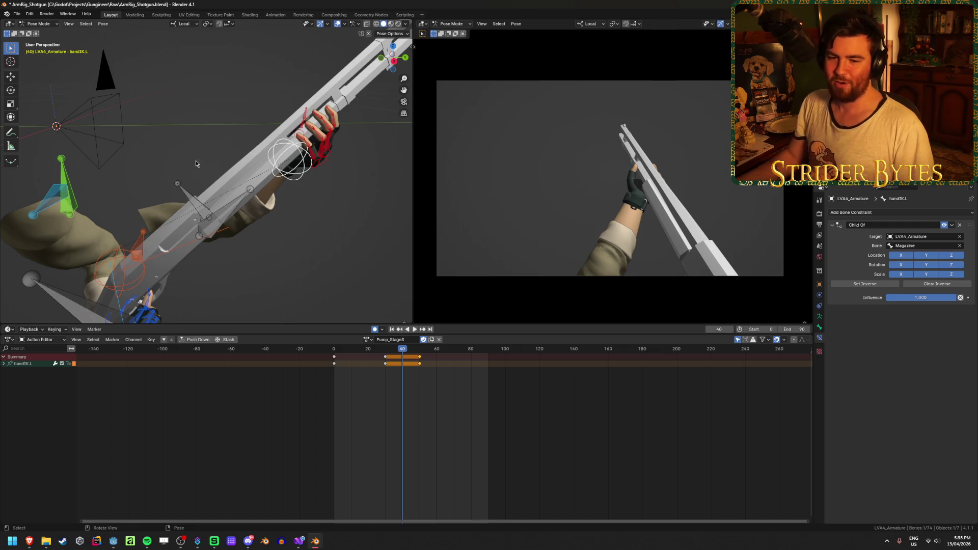
pyautogui.press('KP_Decimal')
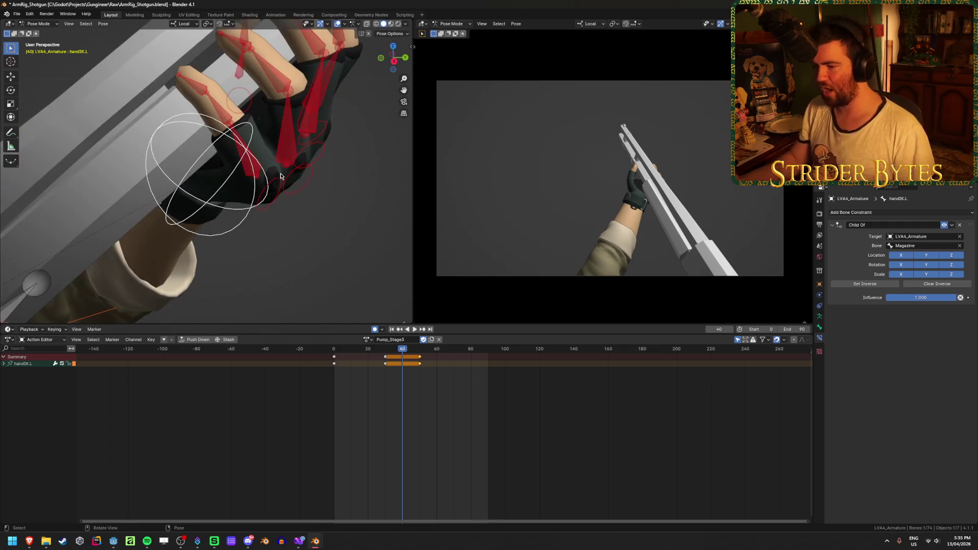
pyautogui.scroll(-5, 273, 183)
pyautogui.moveTo(277, 147)
pyautogui.mouseDown(button='middle')
pyautogui.moveTo(244, 163)
pyautogui.moveTo(266, 160)
pyautogui.moveTo(267, 147)
pyautogui.mouseUp(button='middle')
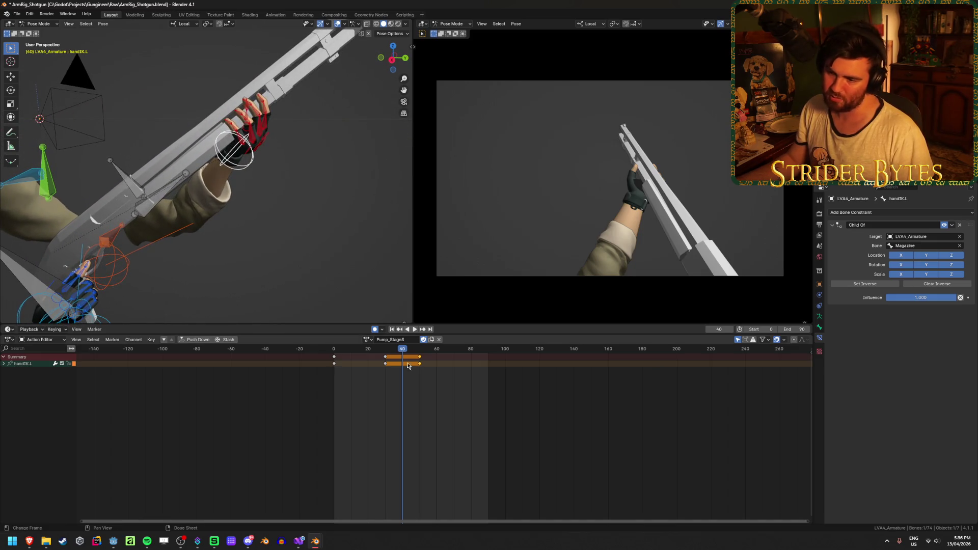
pyautogui.press('g')
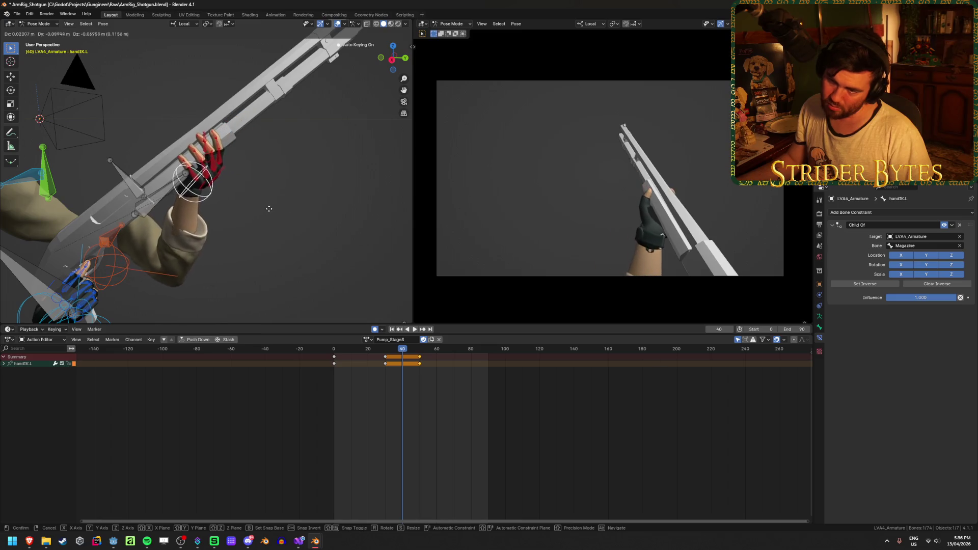
pyautogui.click(272, 208)
pyautogui.moveTo(272, 209)
pyautogui.mouseDown(button='middle')
pyautogui.moveTo(214, 173)
pyautogui.moveTo(220, 192)
pyautogui.moveTo(251, 181)
pyautogui.mouseUp(button='middle')
# - Save the file, review the pump between frames 19 and 47, and go to frame 90
pyautogui.hotkey('ctrl', 's')
pyautogui.hotkey('ctrl', 'shift', 'space')
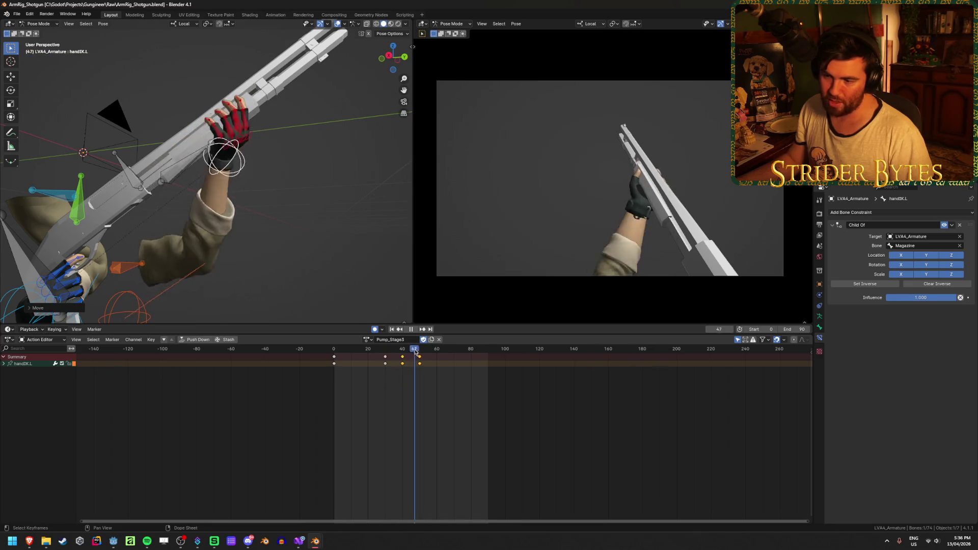
pyautogui.moveTo(415, 351)
pyautogui.mouseDown()
pyautogui.moveTo(332, 360)
pyautogui.moveTo(423, 365)
pyautogui.moveTo(362, 368)
pyautogui.moveTo(420, 372)
pyautogui.mouseUp()
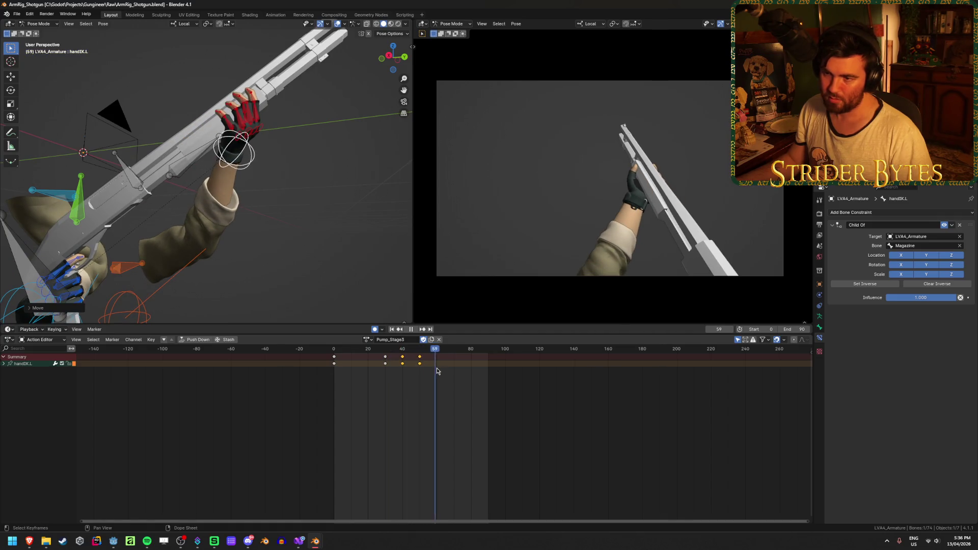
pyautogui.scroll(-3, 260, 225)
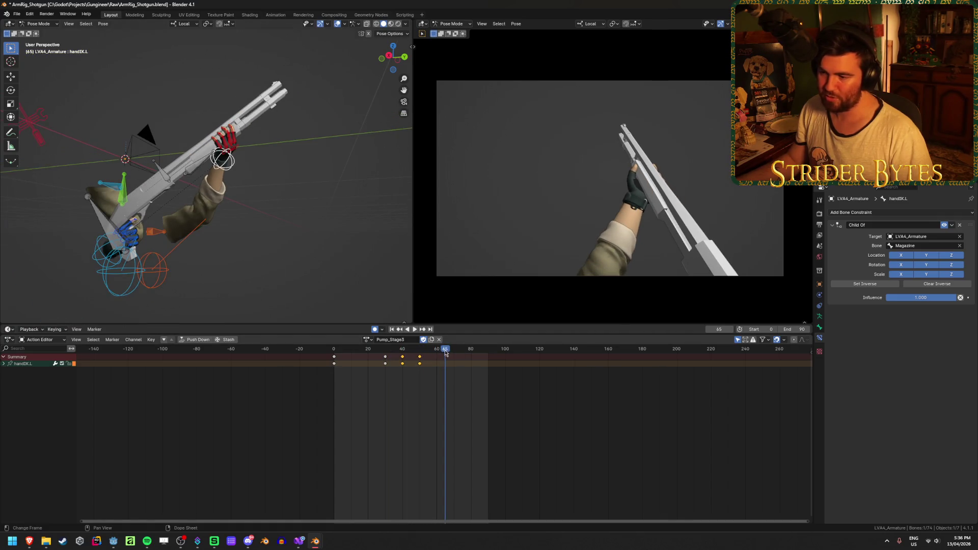
pyautogui.moveTo(490, 351); pyautogui.dragTo(488, 356)
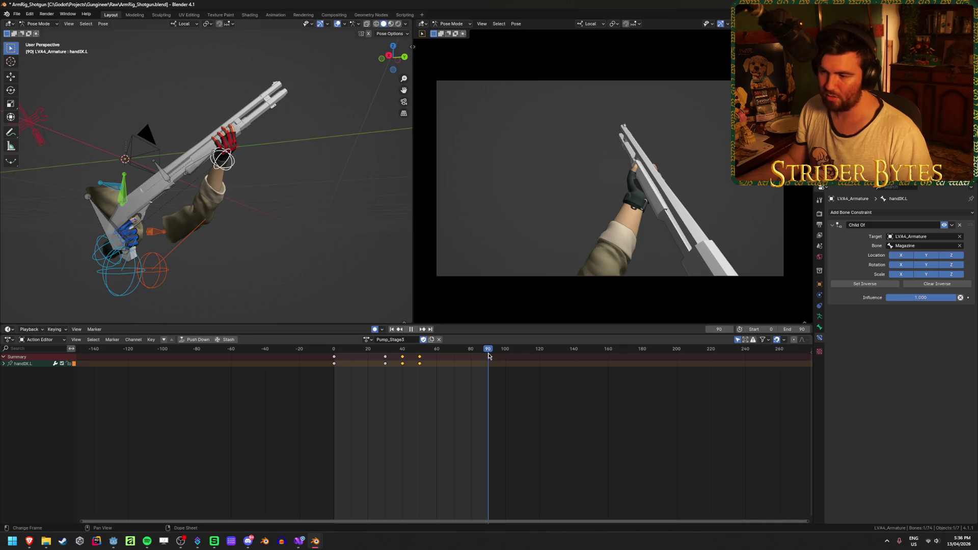
# - Copy the full-rig pose from the Idle action and paste it into Pump_Stage3 at frame 90
pyautogui.click(368, 340)
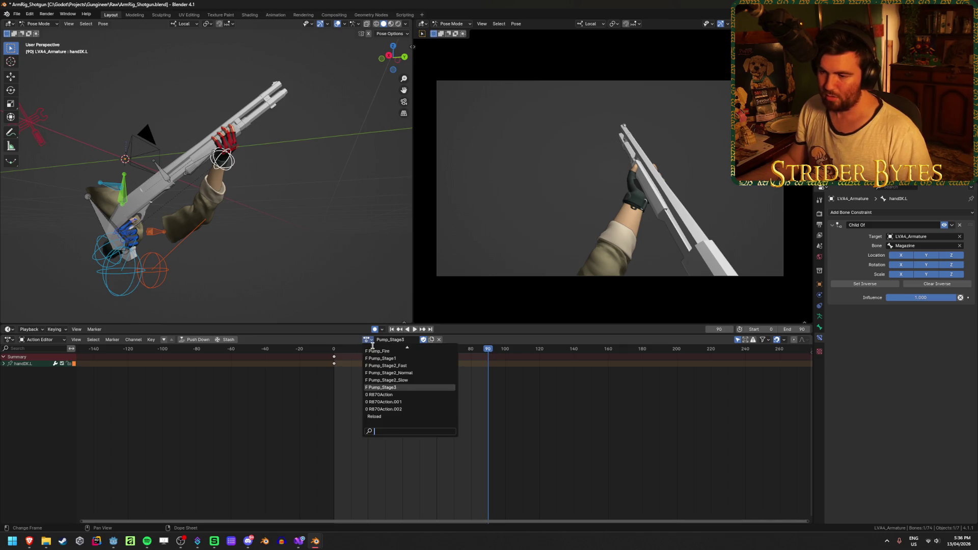
pyautogui.click(386, 352)
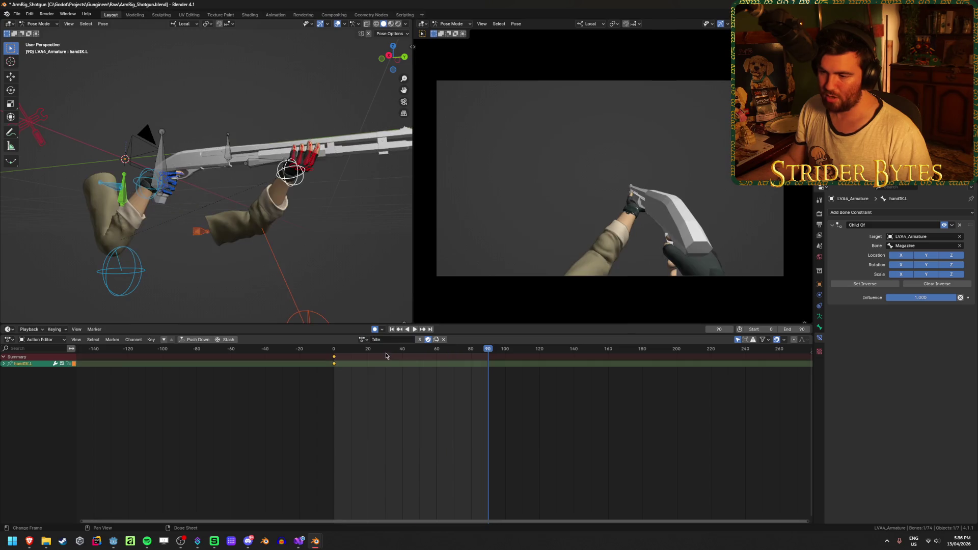
pyautogui.press('a')
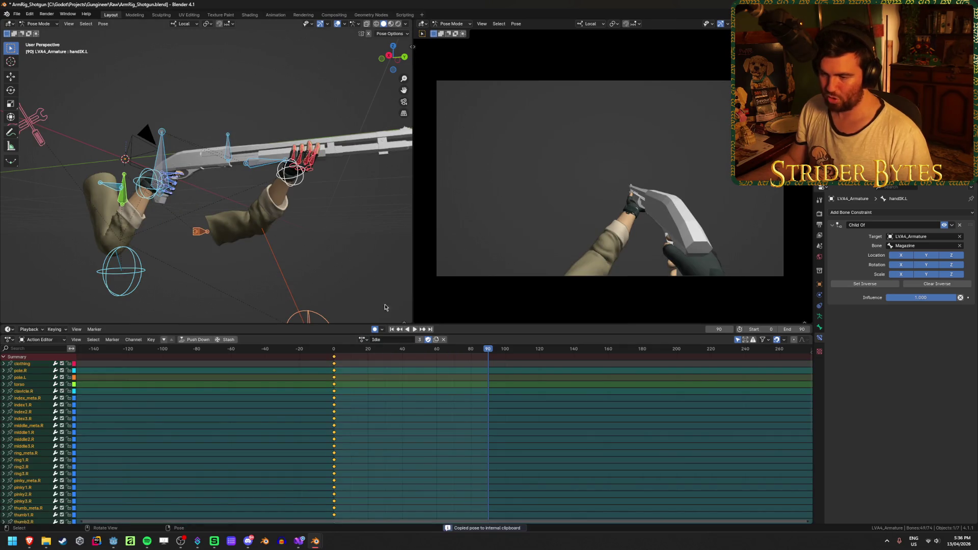
pyautogui.click(364, 340)
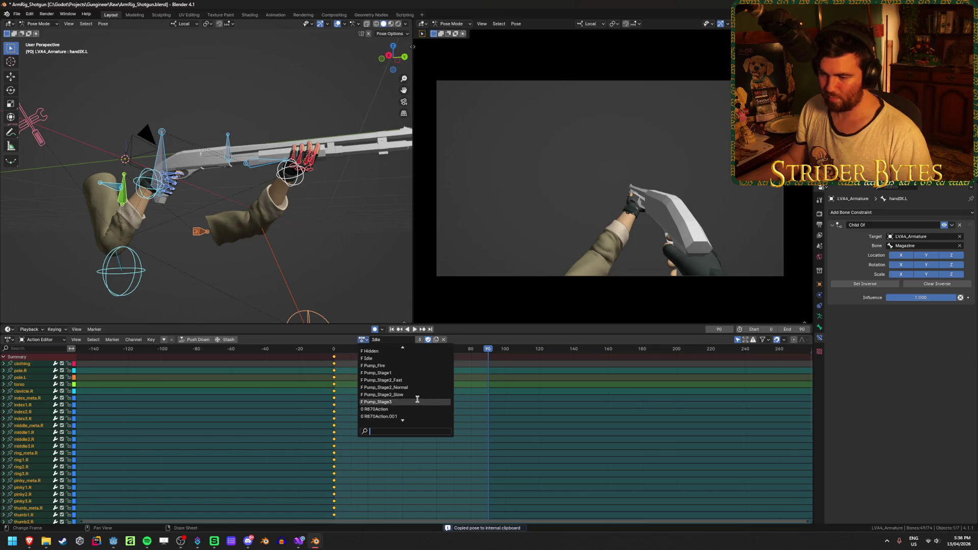
pyautogui.click(417, 400)
pyautogui.hotkey('ctrl', 'v')
pyautogui.press('space')
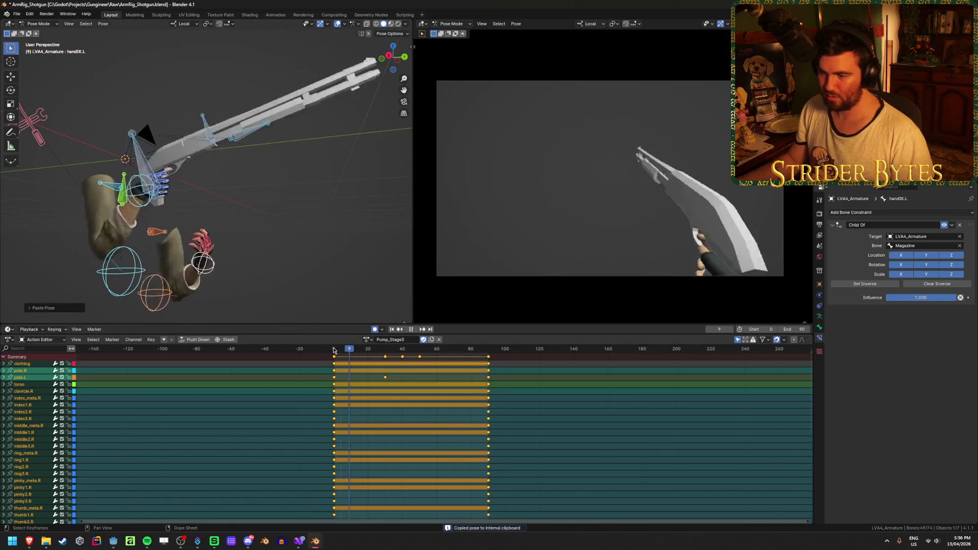
pyautogui.moveTo(405, 351)
pyautogui.mouseDown()
pyautogui.moveTo(348, 361)
pyautogui.moveTo(386, 356)
pyautogui.mouseUp()
pyautogui.click(152, 173)
# - Key GunBase at frame 30 and duplicate that key to frame 50
pyautogui.press('i')
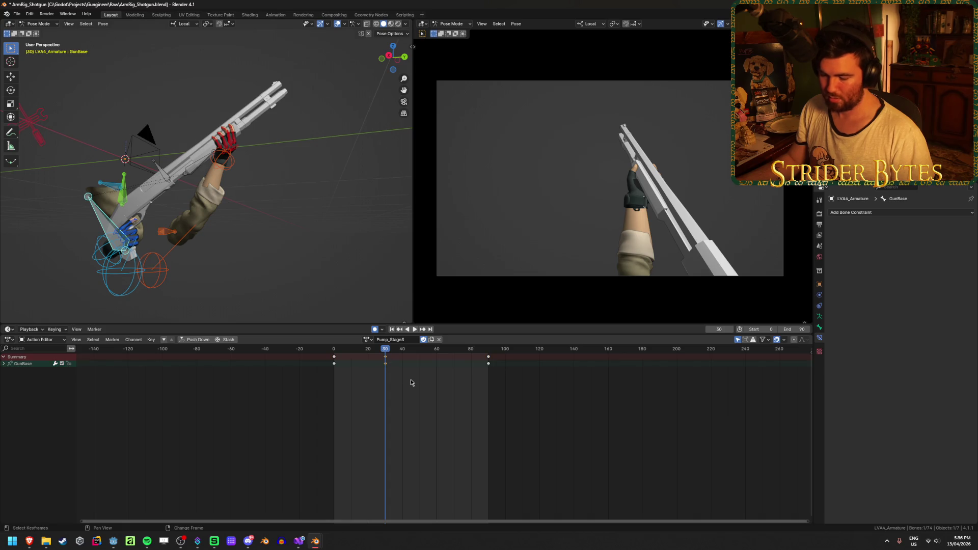
pyautogui.hotkey('shift', 'd')
pyautogui.click(445, 381)
pyautogui.press('space')
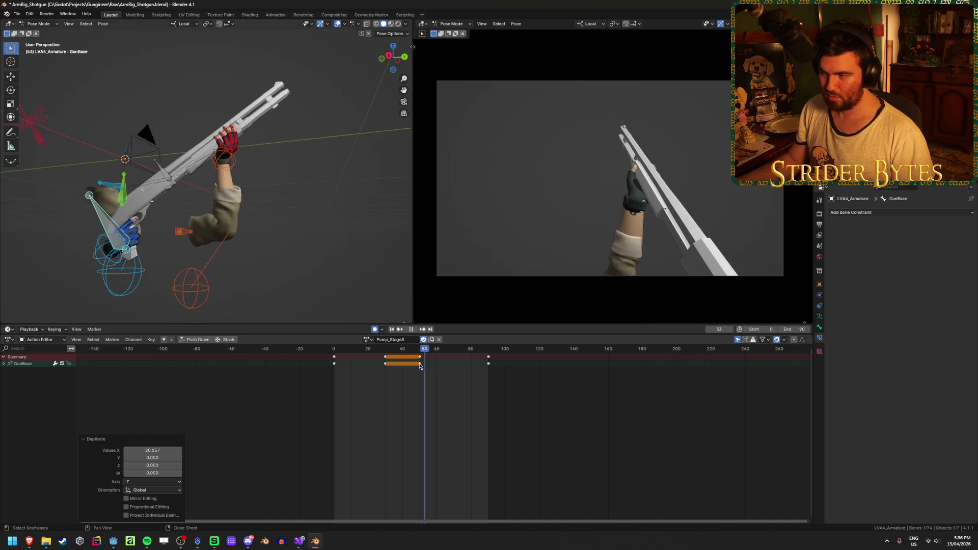
pyautogui.press('space')
# - Duplicate the pole.L frame 30 key to frame 50 and replay the action
pyautogui.click(174, 280)
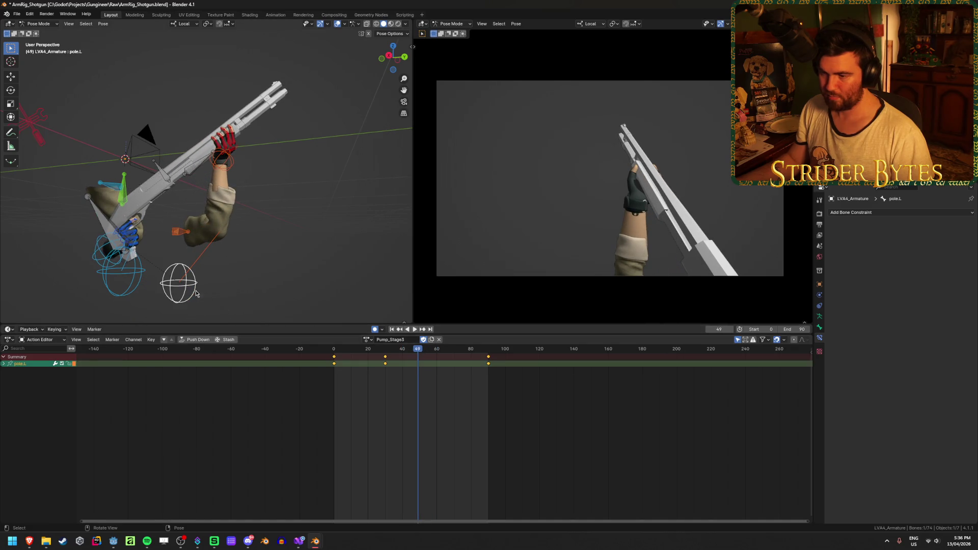
pyautogui.moveTo(174, 279)
pyautogui.mouseDown(button='middle')
pyautogui.moveTo(244, 284)
pyautogui.moveTo(182, 260)
pyautogui.moveTo(132, 273)
pyautogui.mouseUp(button='middle')
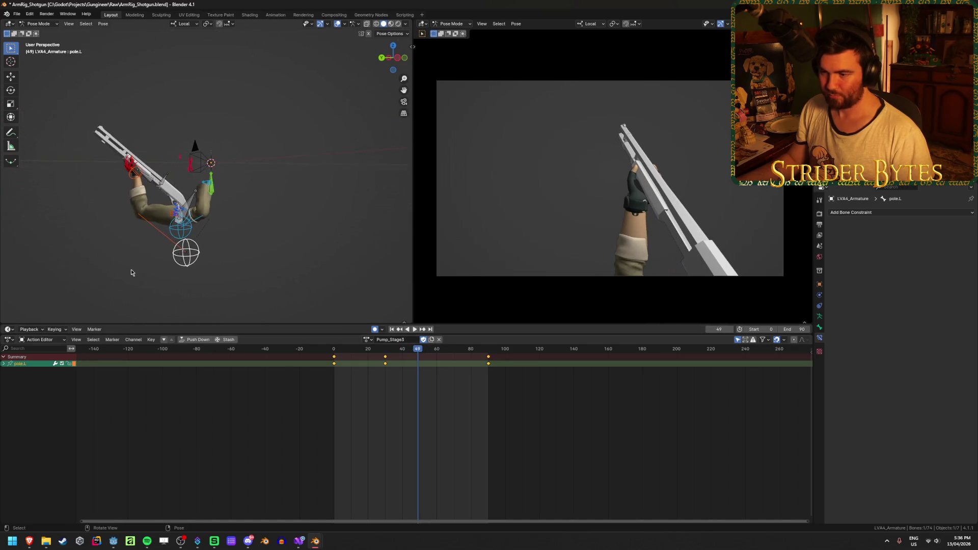
pyautogui.click(385, 365)
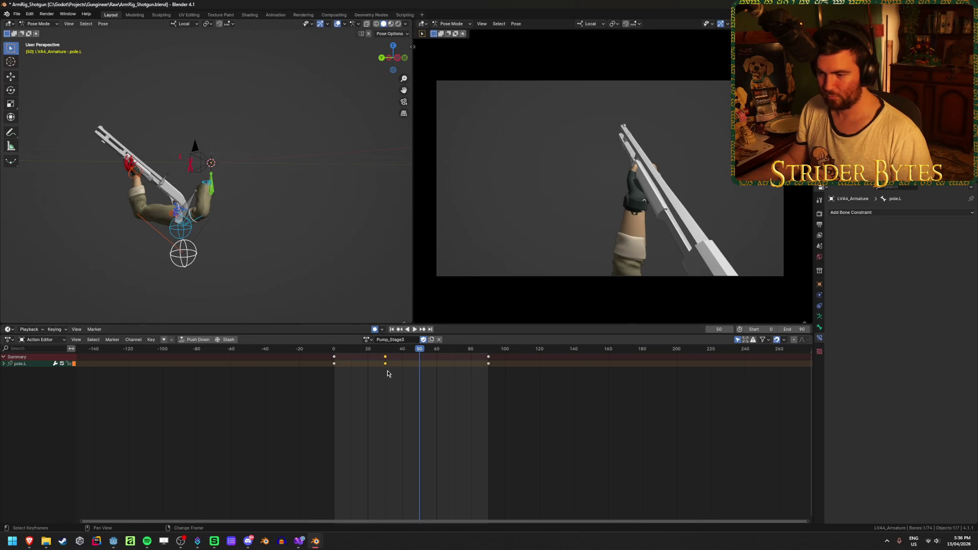
pyautogui.hotkey('shift', 'd')
pyautogui.click(421, 372)
pyautogui.hotkey('shift', 'Left')
pyautogui.press('space')
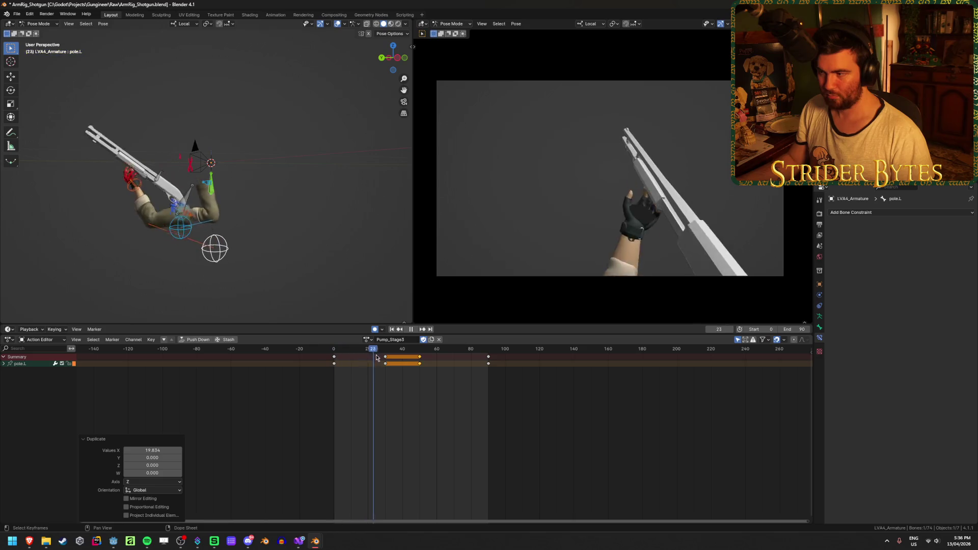
pyautogui.press('space')
# - Select clavicle.L and try duplicating its frame 0 key, then undo it
pyautogui.moveTo(220, 260); pyautogui.dragTo(219, 222, button='middle')
pyautogui.click(219, 222)
pyautogui.hotkey('shift', 'Left')
pyautogui.press('space')
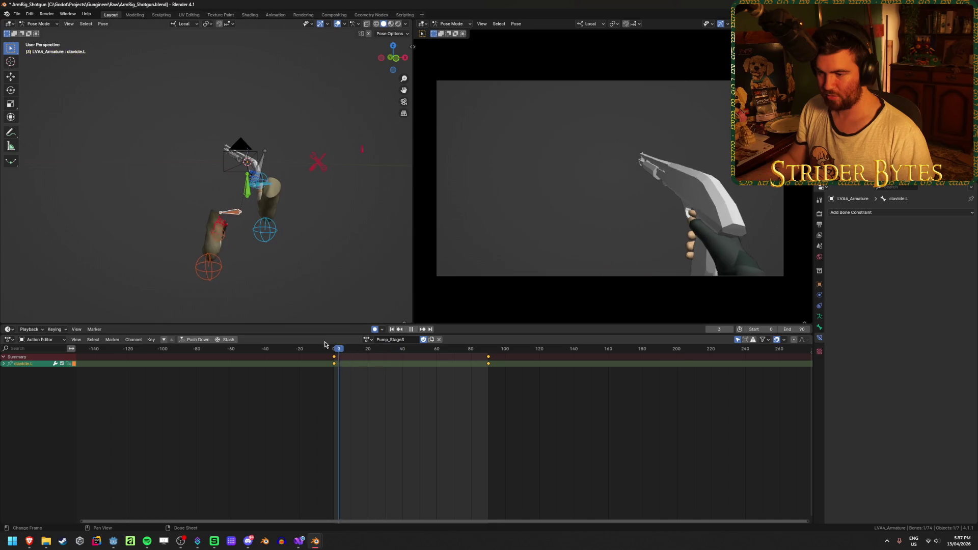
pyautogui.moveTo(341, 349)
pyautogui.mouseDown()
pyautogui.moveTo(476, 364)
pyautogui.moveTo(349, 365)
pyautogui.moveTo(421, 371)
pyautogui.mouseUp()
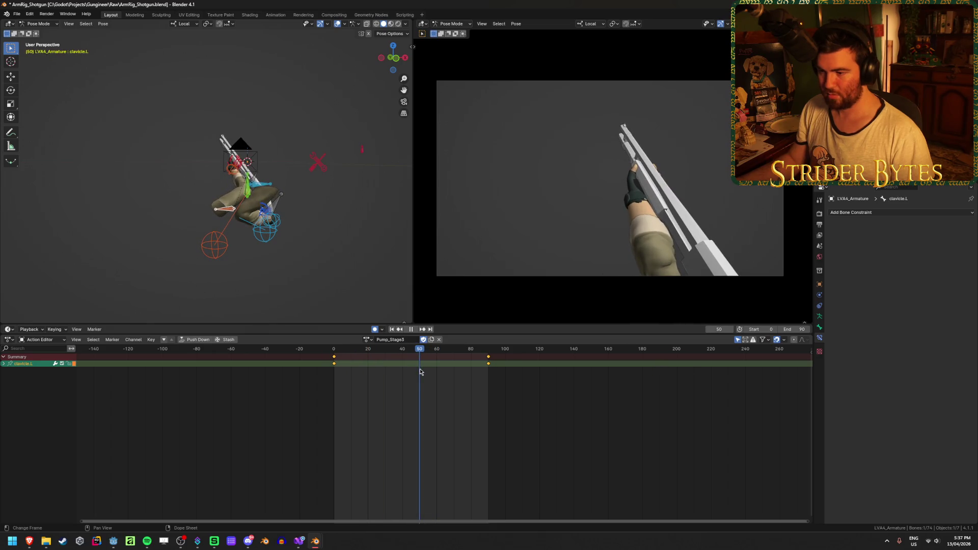
pyautogui.hotkey('shift', 'd')
pyautogui.press('Escape')
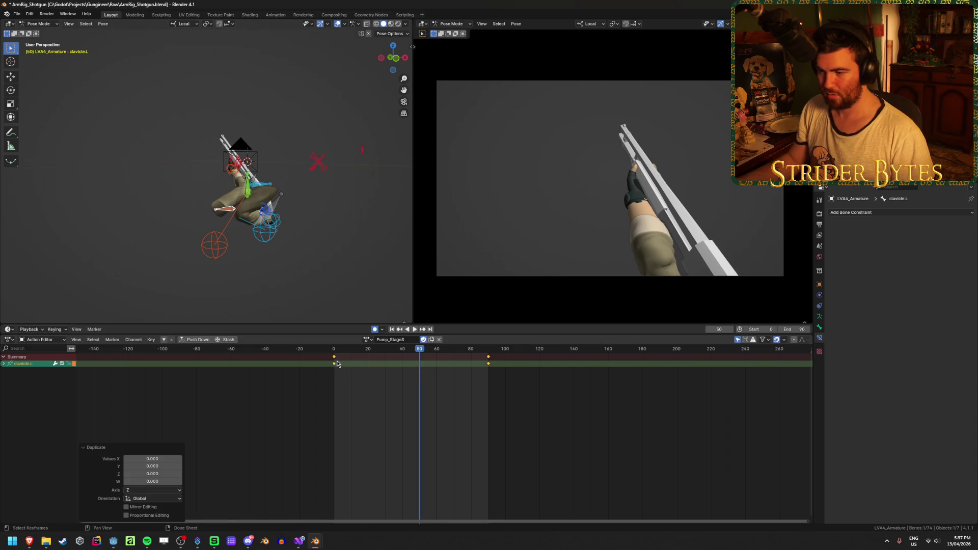
pyautogui.click(335, 357)
pyautogui.press('g')
pyautogui.press('Escape')
pyautogui.hotkey('ctrl', 'z')
pyautogui.moveTo(331, 276)
pyautogui.mouseDown(button='middle')
pyautogui.moveTo(238, 280)
pyautogui.moveTo(331, 264)
pyautogui.mouseUp(button='middle')
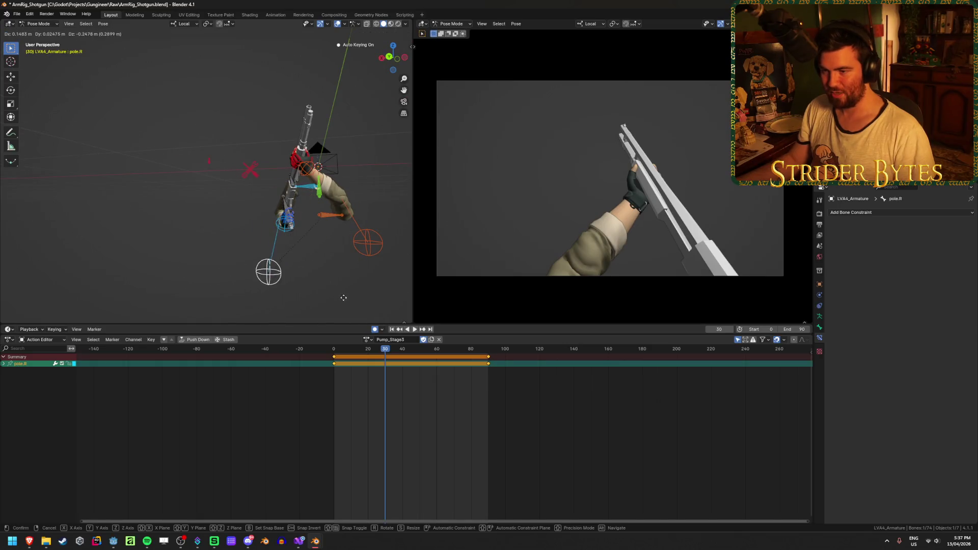
# - Move and key pole.R at frame 30, then hold that pose with a key at frame 50
pyautogui.press('Escape')
pyautogui.moveTo(332, 299); pyautogui.dragTo(387, 300, button='middle')
pyautogui.click(438, 406)
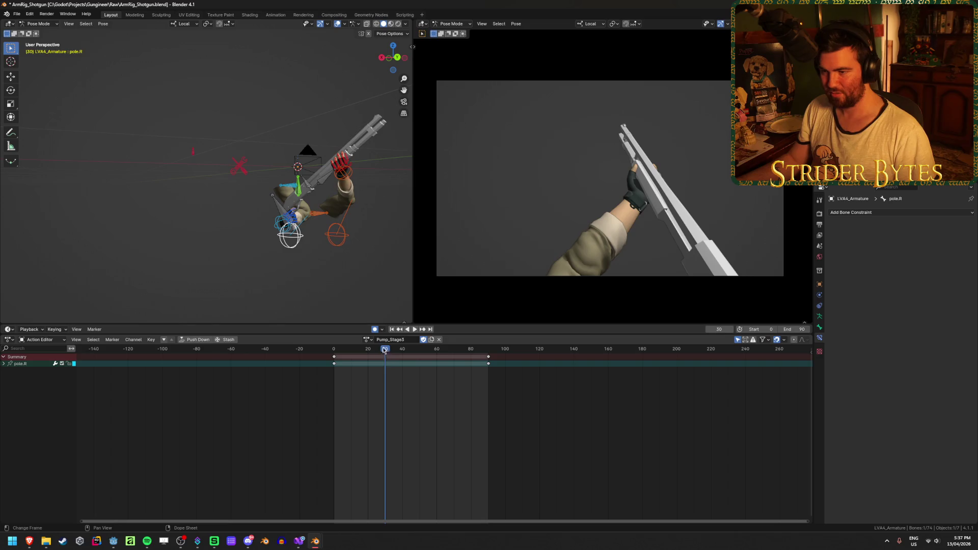
pyautogui.moveTo(384, 351); pyautogui.dragTo(332, 351)
pyautogui.press('space')
pyautogui.moveTo(320, 323); pyautogui.dragTo(358, 352, button='middle')
pyautogui.moveTo(340, 356); pyautogui.dragTo(386, 366)
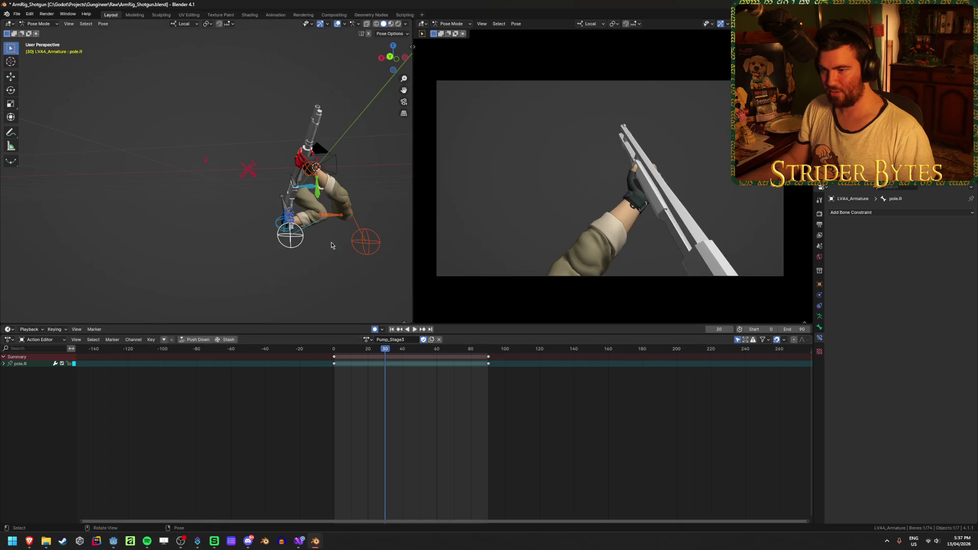
pyautogui.press('g')
pyautogui.click(313, 268)
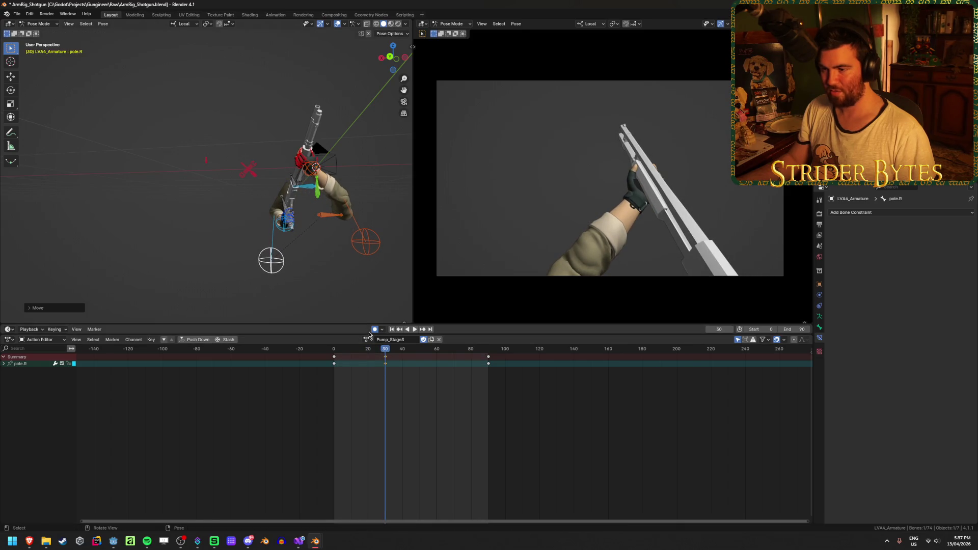
pyautogui.moveTo(386, 363); pyautogui.dragTo(423, 367)
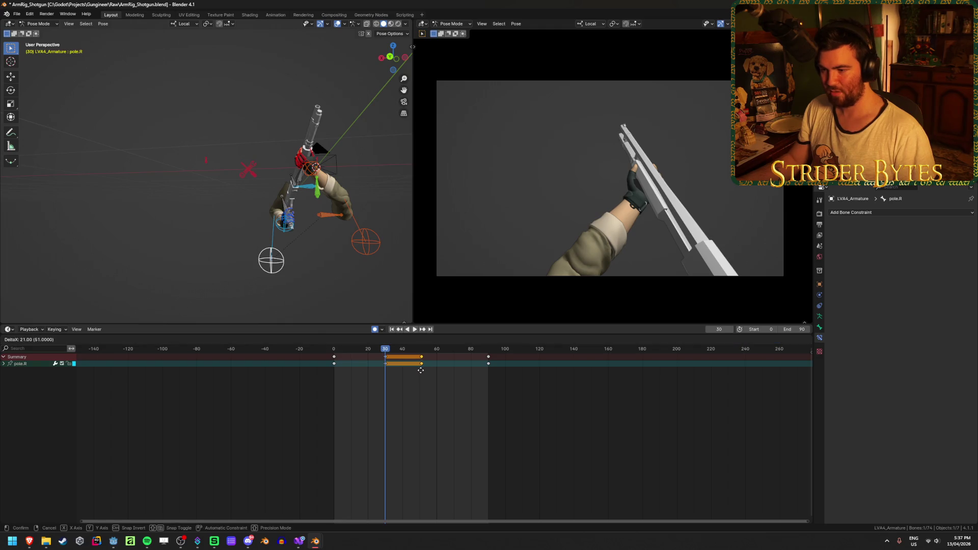
pyautogui.click(419, 371)
pyautogui.hotkey('shift', 'Left')
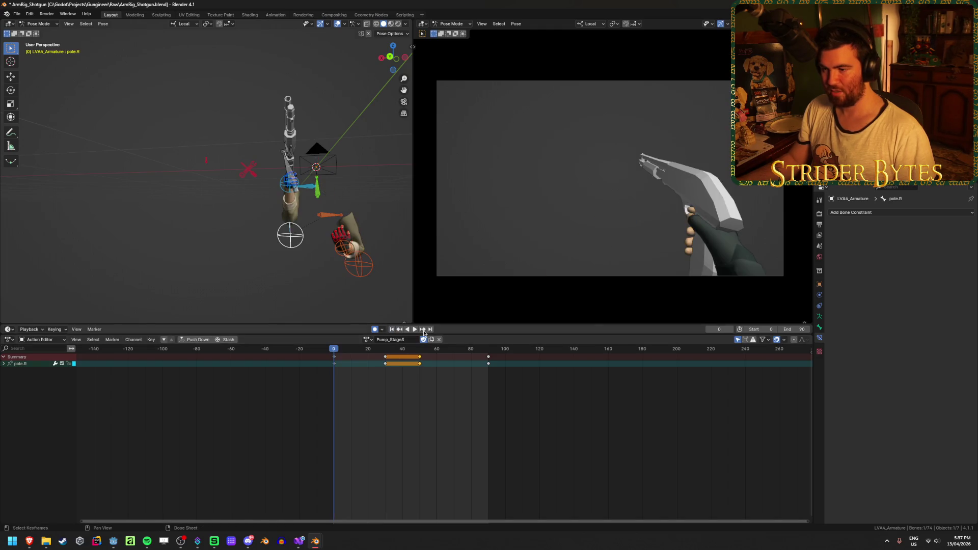
pyautogui.click(414, 330)
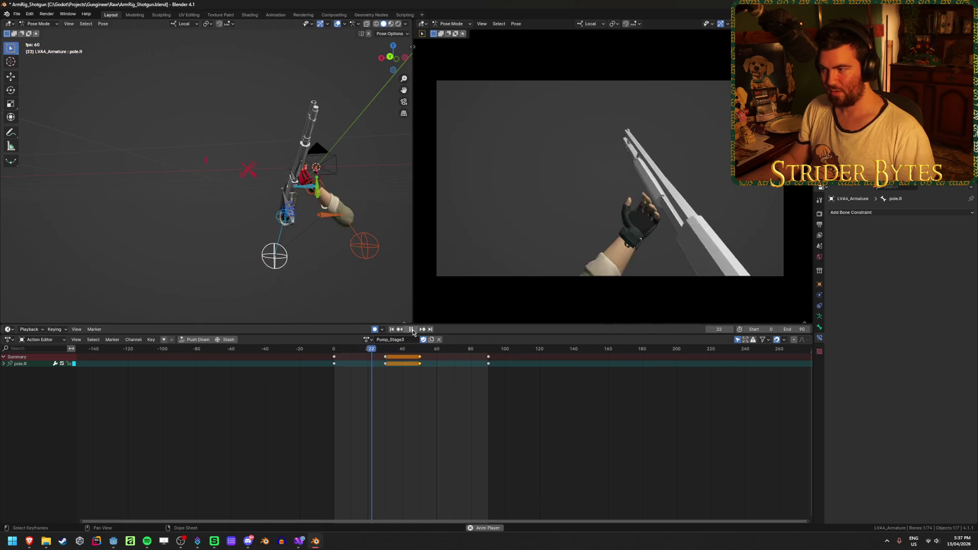
pyautogui.click(414, 330)
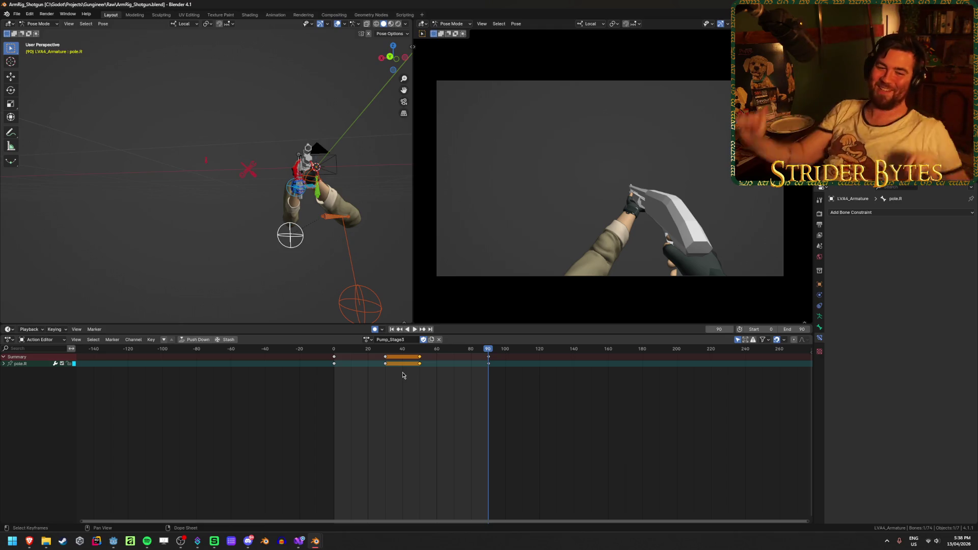
pyautogui.moveTo(373, 352)
pyautogui.mouseDown()
pyautogui.moveTo(411, 350)
pyautogui.moveTo(405, 361)
pyautogui.moveTo(432, 375)
pyautogui.moveTo(375, 366)
pyautogui.moveTo(415, 380)
pyautogui.moveTo(524, 393)
pyautogui.moveTo(323, 398)
pyautogui.moveTo(414, 408)
pyautogui.moveTo(365, 419)
pyautogui.moveTo(386, 419)
pyautogui.mouseUp()
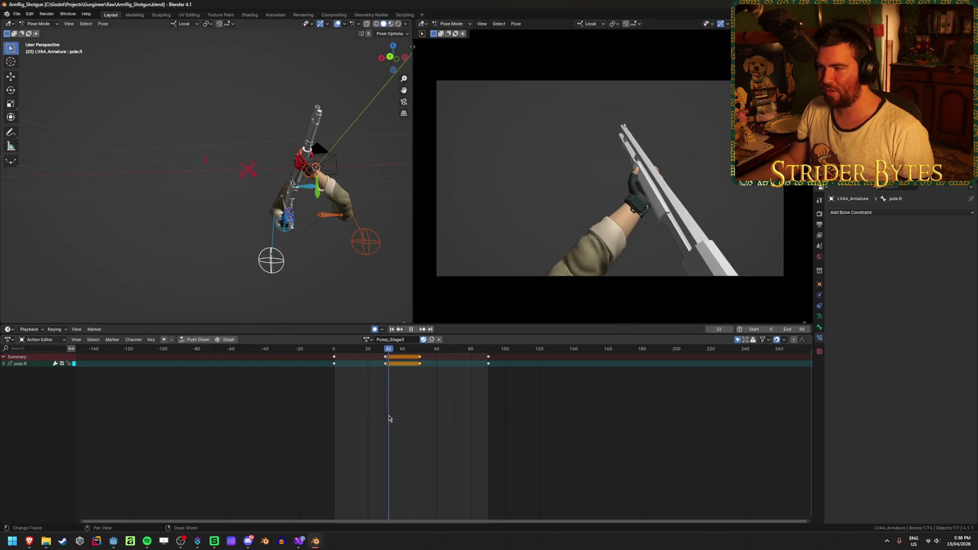
# - Box-select the pump keys after frame 30 and move them about five frames later
pyautogui.press('Escape')
pyautogui.moveTo(286, 245)
pyautogui.mouseDown(button='middle')
pyautogui.moveTo(301, 240)
pyautogui.moveTo(286, 211)
pyautogui.moveTo(164, 216)
pyautogui.mouseUp(button='middle')
pyautogui.scroll(4, 337, 233)
pyautogui.scroll(2, 293, 212)
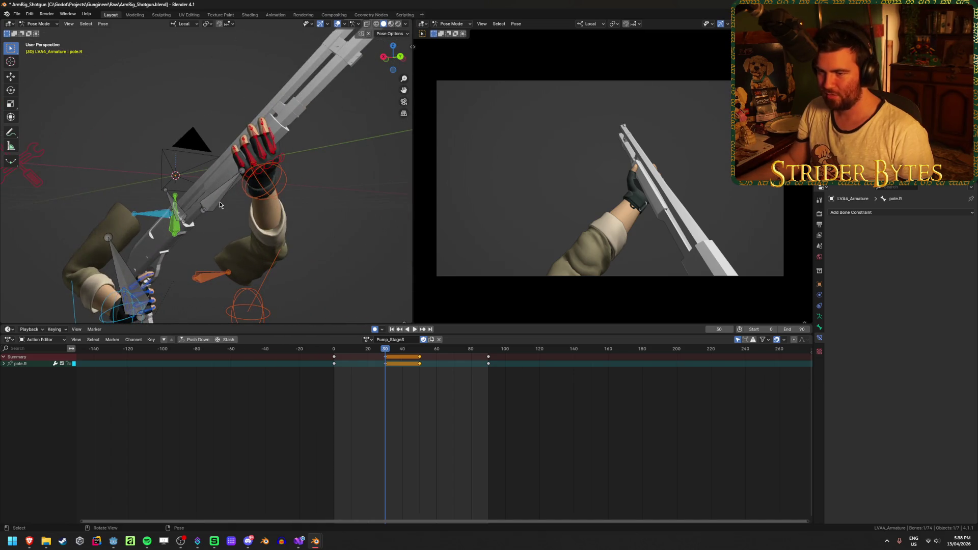
pyautogui.scroll(3, 388, 404)
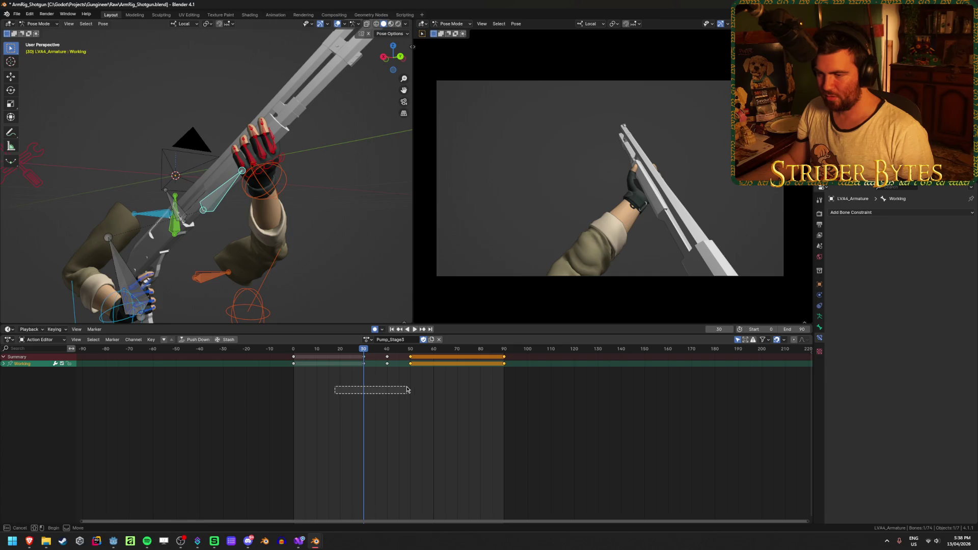
pyautogui.moveTo(421, 389); pyautogui.dragTo(438, 386)
pyautogui.press('g')
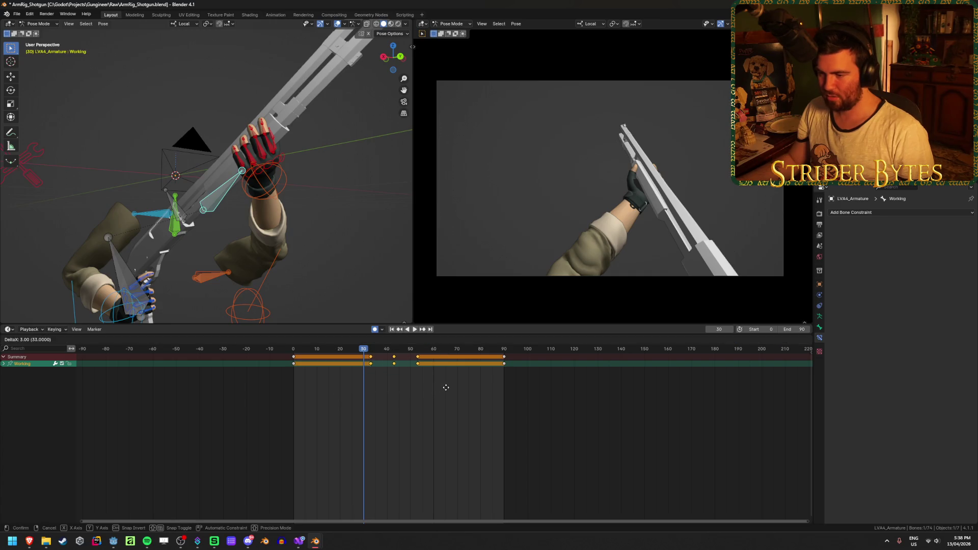
pyautogui.click(450, 388)
pyautogui.press('space')
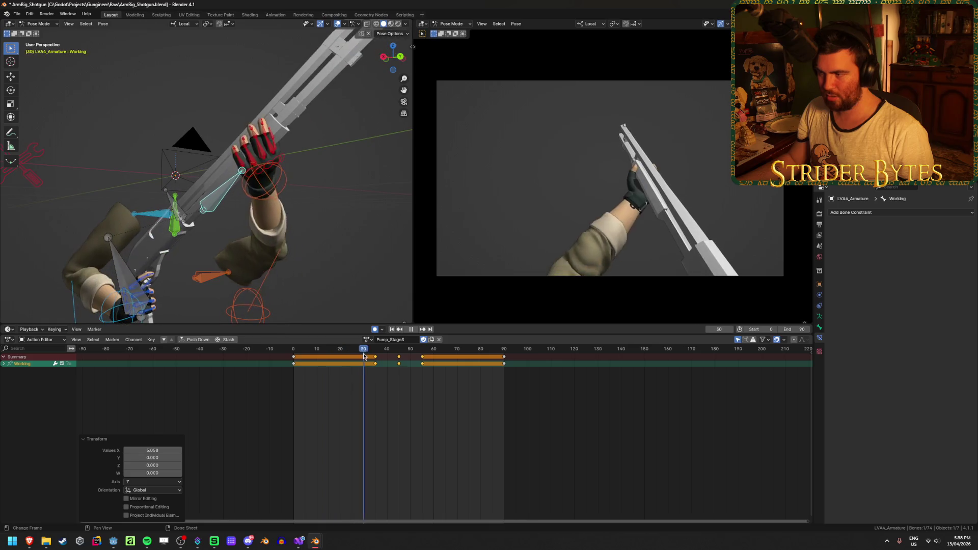
# - Shift handIK.L's later keys five frames and copy its frame-30 key about five frames right
pyautogui.click(251, 203)
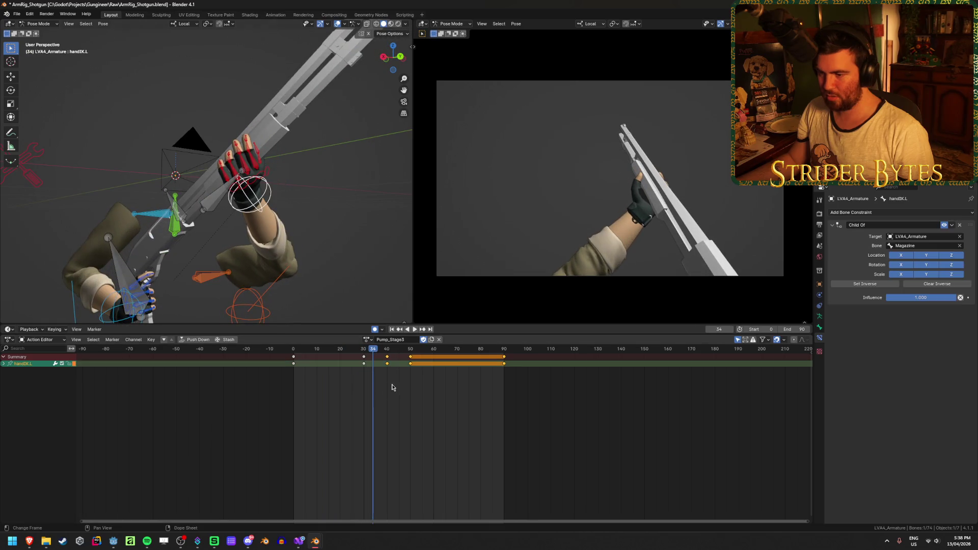
pyautogui.click(365, 372)
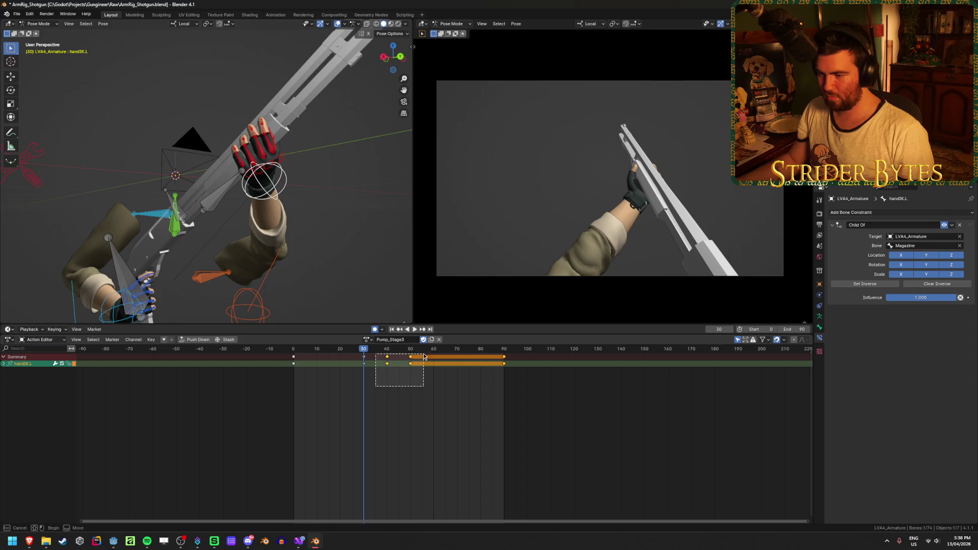
pyautogui.press('g')
pyautogui.click(440, 373)
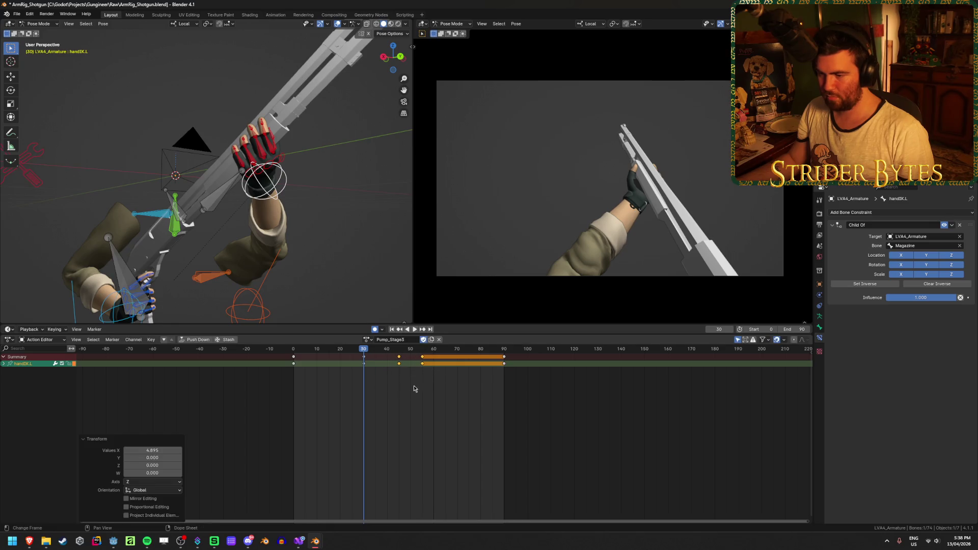
pyautogui.click(368, 360)
pyautogui.hotkey('shift', 'd')
pyautogui.click(399, 388)
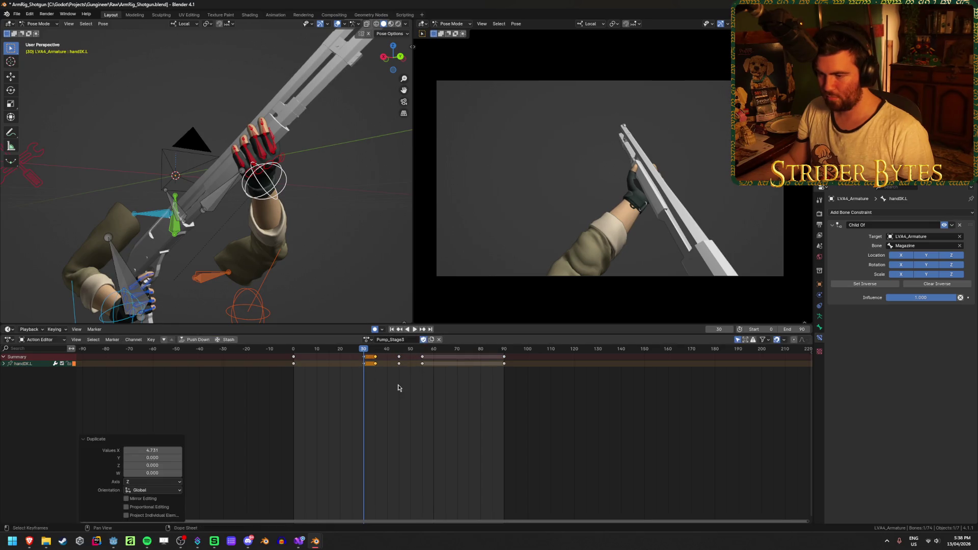
pyautogui.moveTo(358, 351)
pyautogui.mouseDown()
pyautogui.moveTo(297, 351)
pyautogui.moveTo(425, 356)
pyautogui.moveTo(418, 369)
pyautogui.mouseUp()
pyautogui.click(391, 329)
pyautogui.click(413, 329)
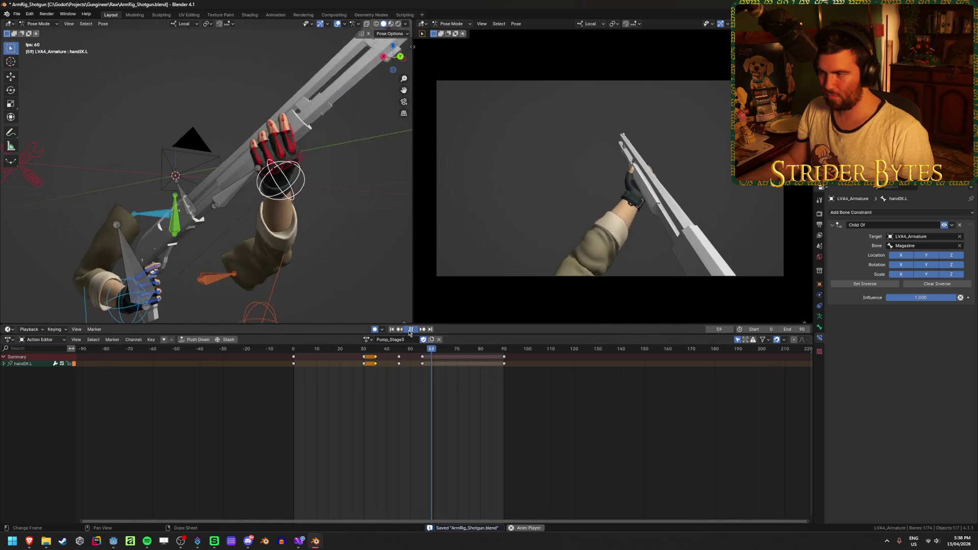
# - Replay and scrub Pump_Stage3 through frames 30 to 64, then save ArmRig_Shotgun.blend
pyautogui.press('space')
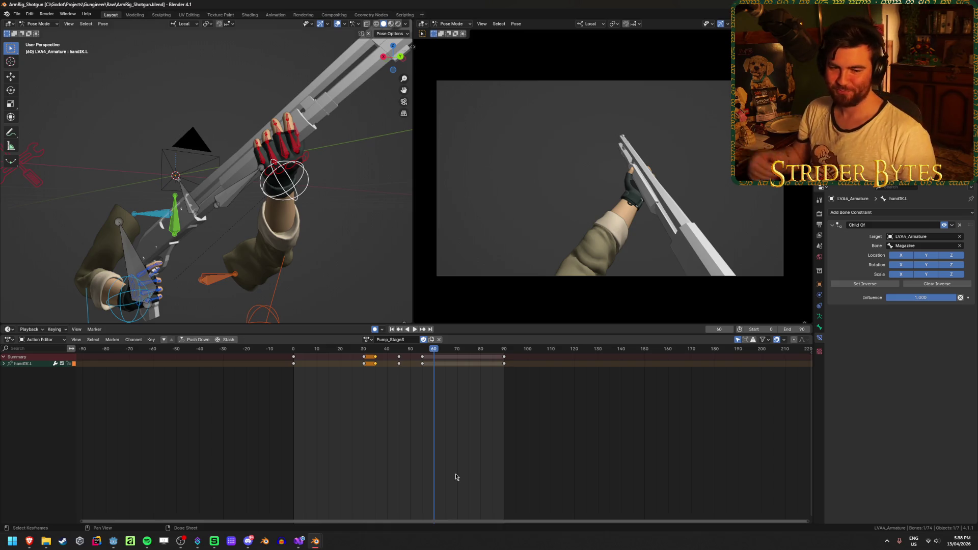
pyautogui.click(391, 329)
pyautogui.click(415, 330)
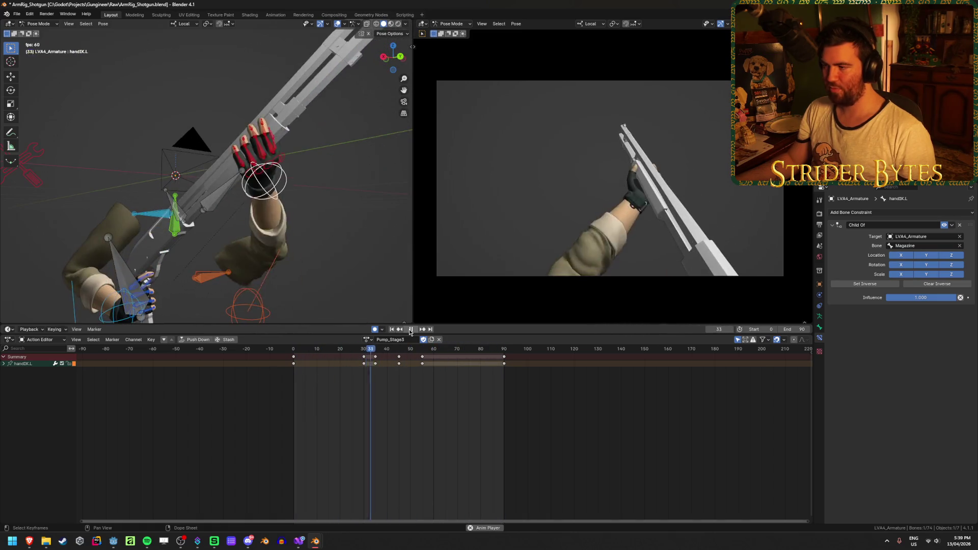
pyautogui.press('space')
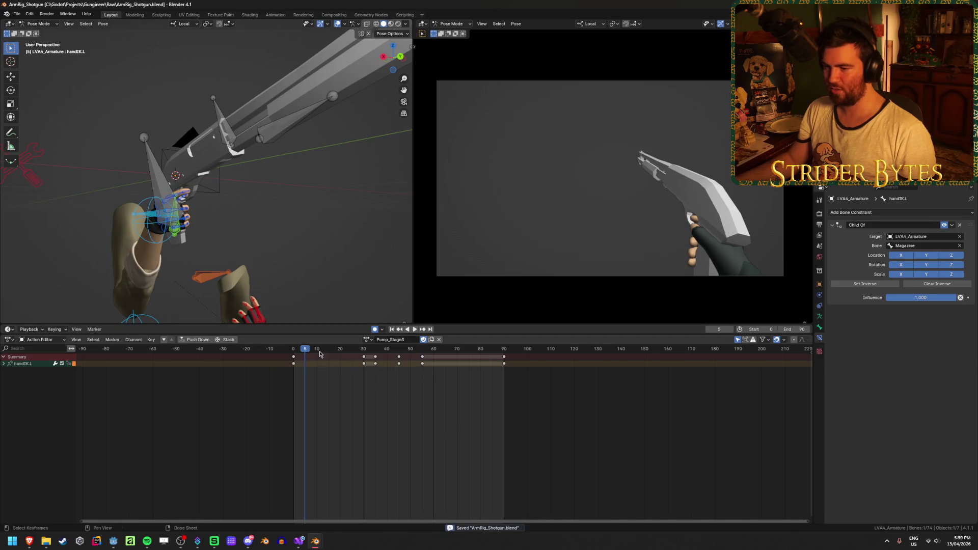
pyautogui.click(292, 351)
pyautogui.press('space')
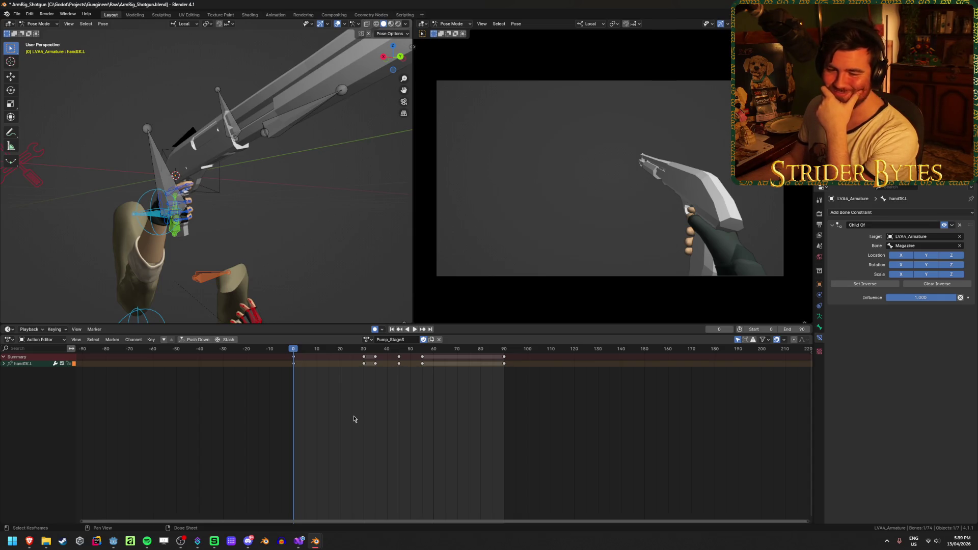
pyautogui.moveTo(295, 351)
pyautogui.mouseDown()
pyautogui.moveTo(477, 370)
pyautogui.moveTo(304, 375)
pyautogui.moveTo(501, 392)
pyautogui.moveTo(407, 393)
pyautogui.mouseUp()
pyautogui.moveTo(305, 396)
pyautogui.mouseDown()
pyautogui.moveTo(463, 404)
pyautogui.moveTo(271, 397)
pyautogui.mouseUp()
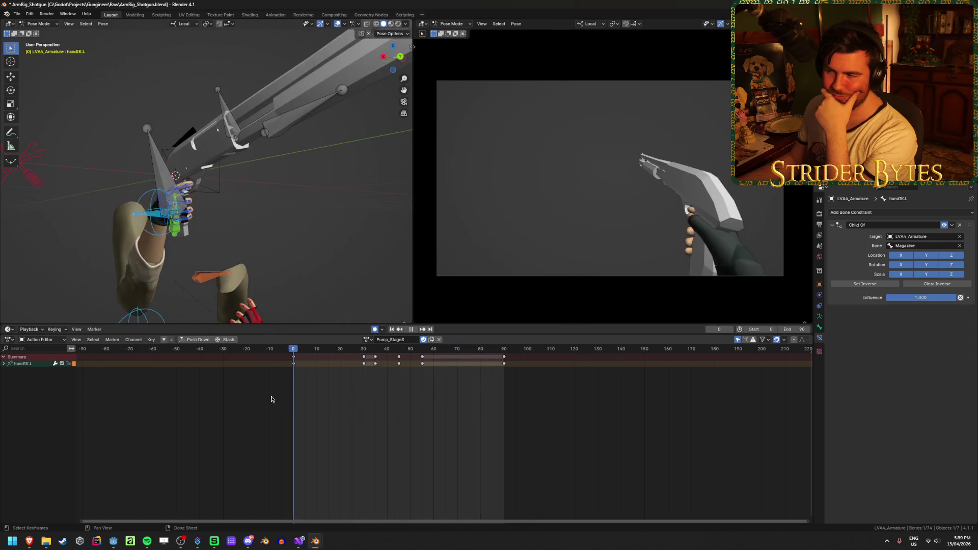
pyautogui.press('space')
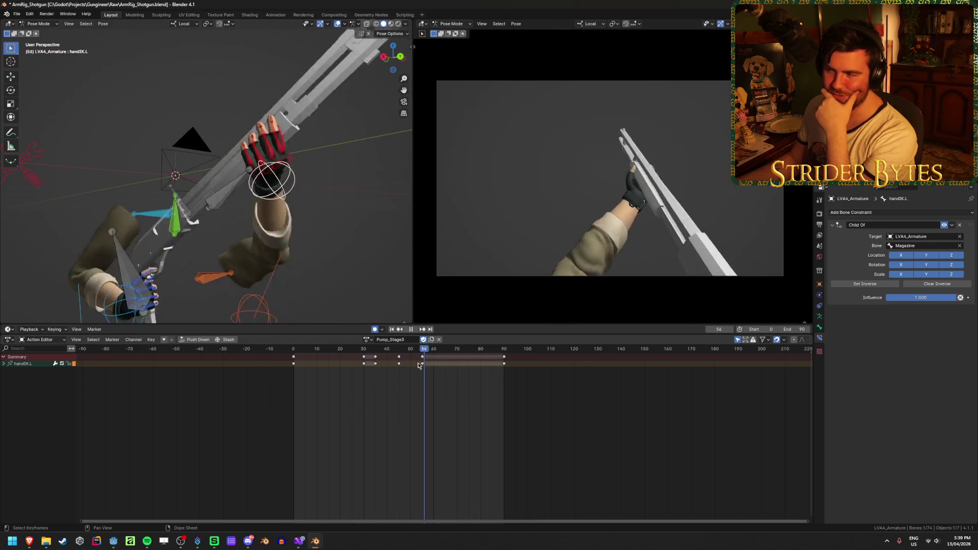
pyautogui.click(519, 382)
pyautogui.press('space')
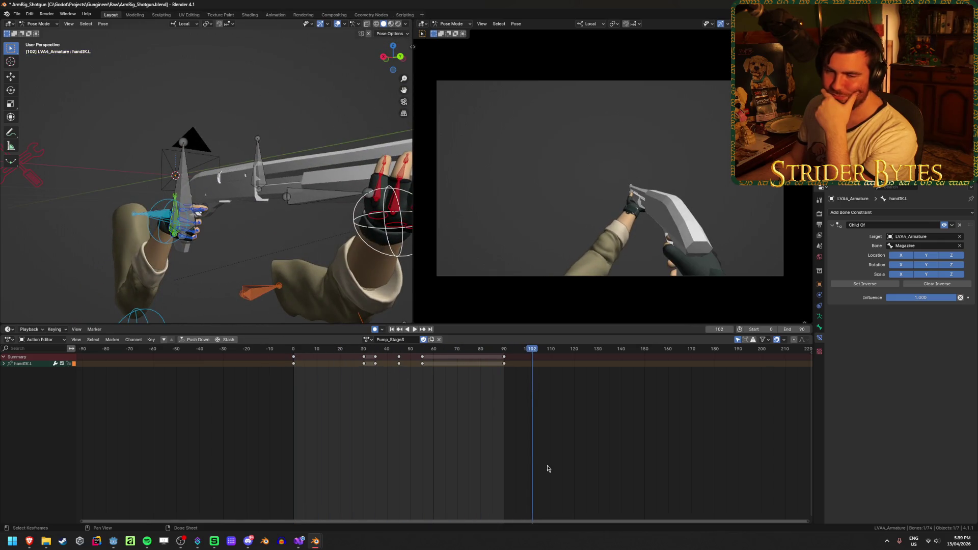
pyautogui.hotkey('ctrl', 's')
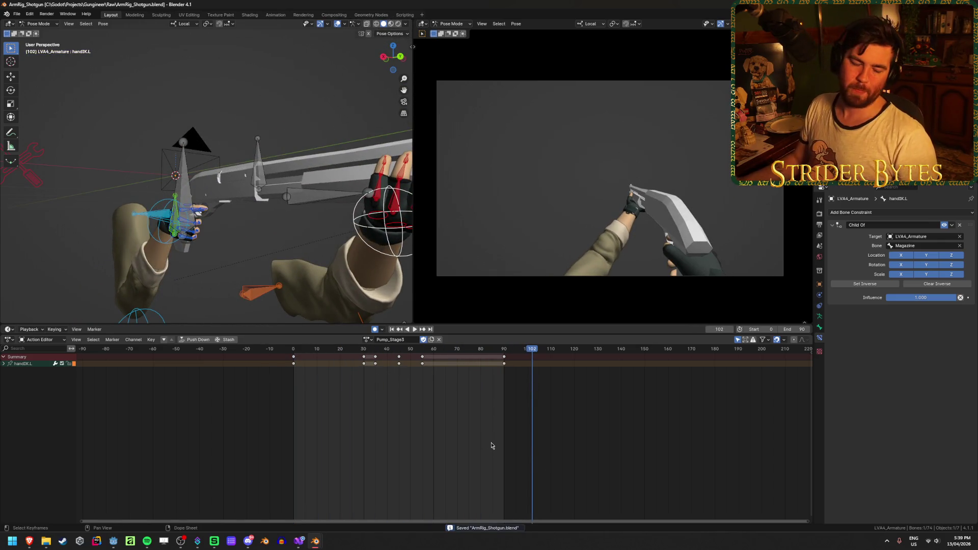